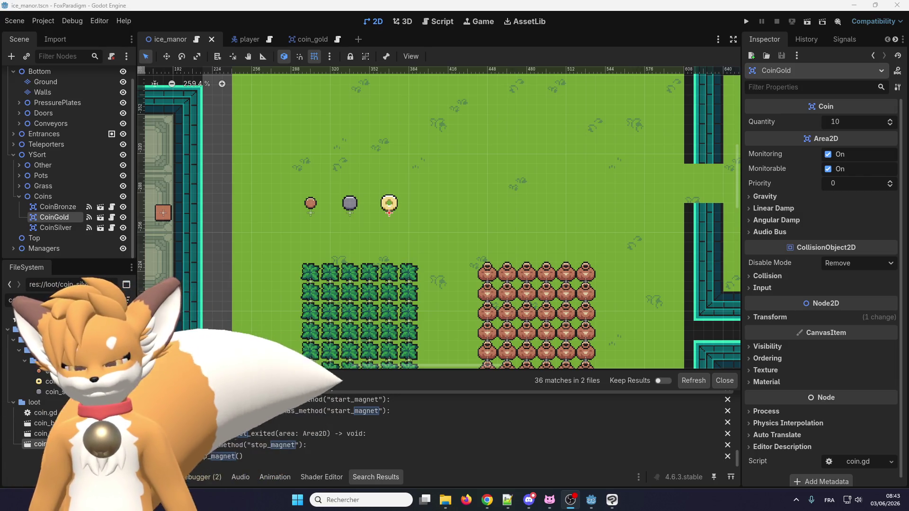
# Open debug_room and select its CanvasModulate node, toggling its visibility on and back off.
pyautogui.hotkey('alt', 'Tab')
pyautogui.hotkey('alt', 'Tab')
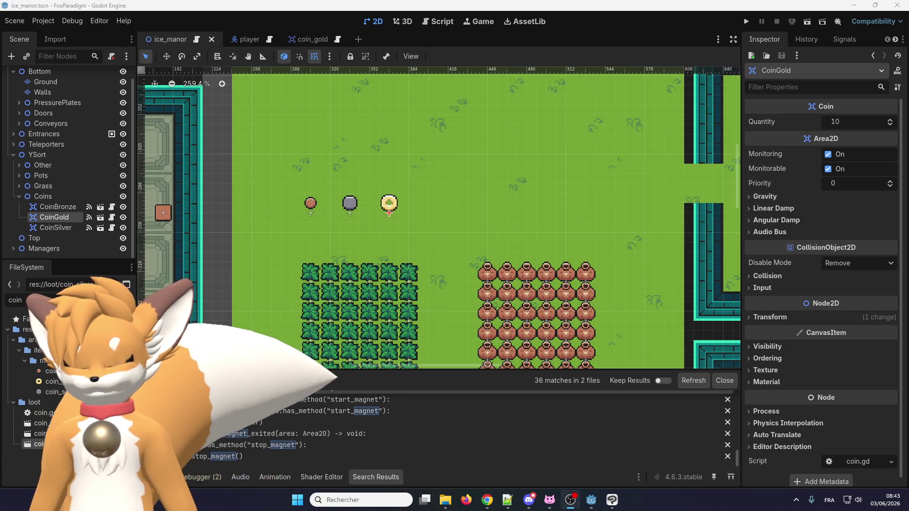
pyautogui.scroll(1, 311, 231)
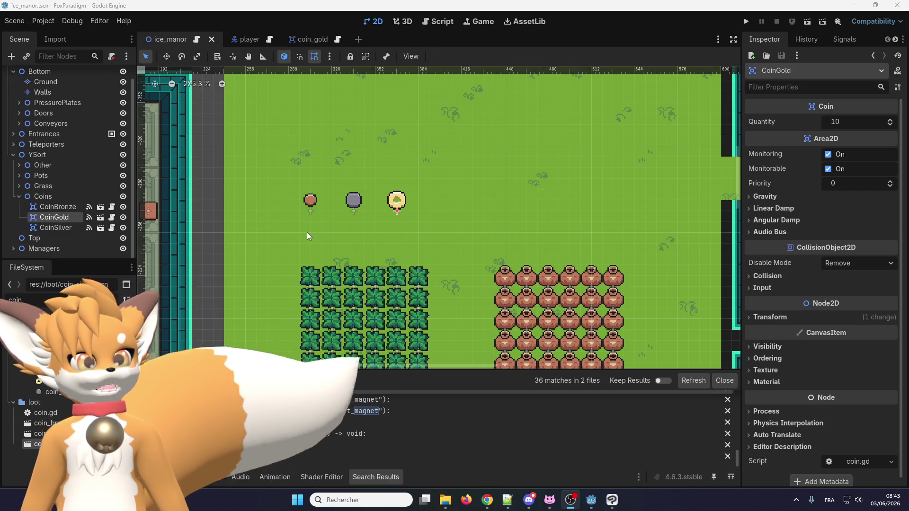
pyautogui.scroll(-3, 327, 260)
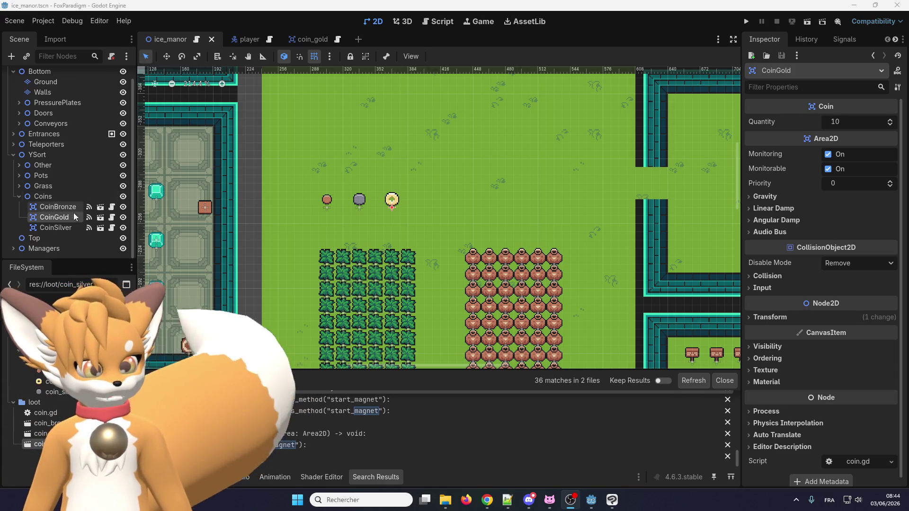
pyautogui.scroll(1, 43, 228)
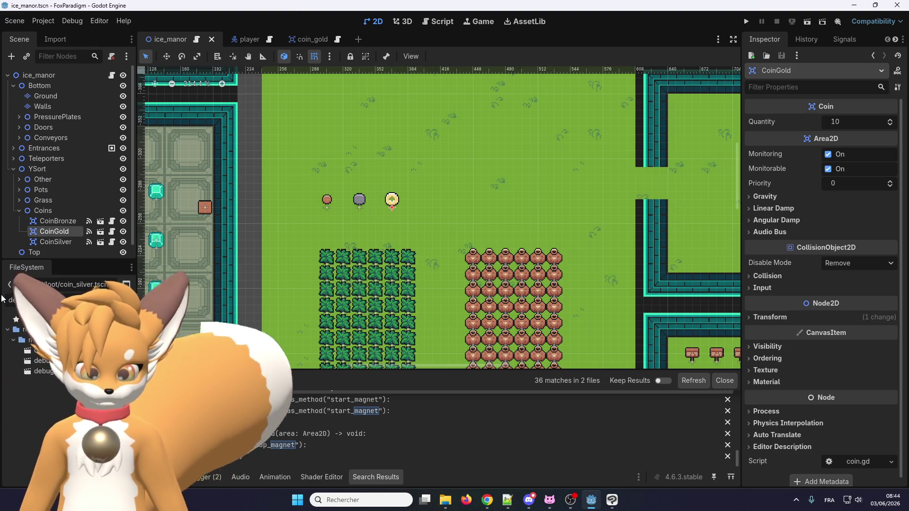
pyautogui.doubleClick(52, 308)
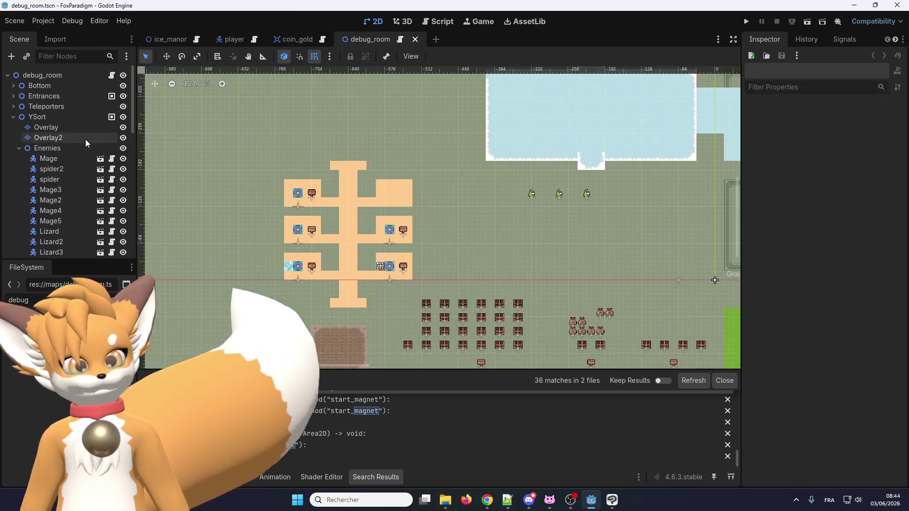
pyautogui.scroll(-10, 86, 189)
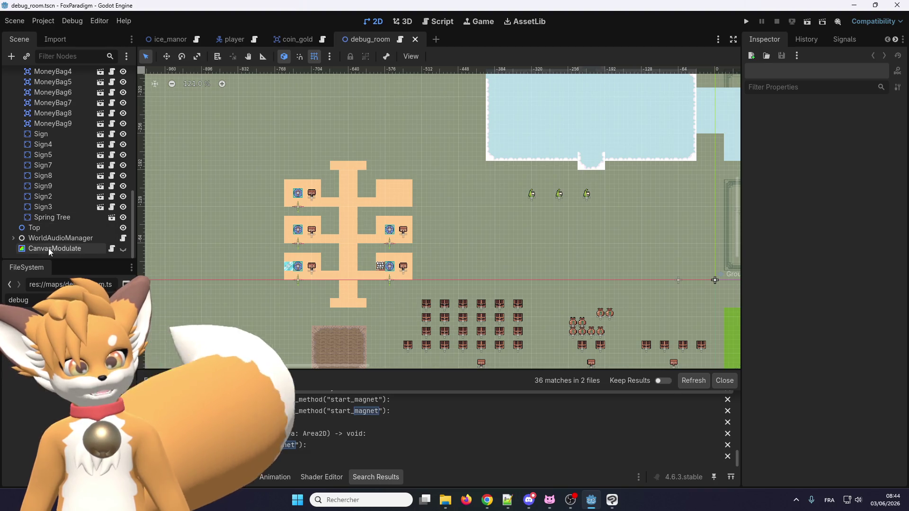
pyautogui.click(48, 248)
pyautogui.click(123, 248)
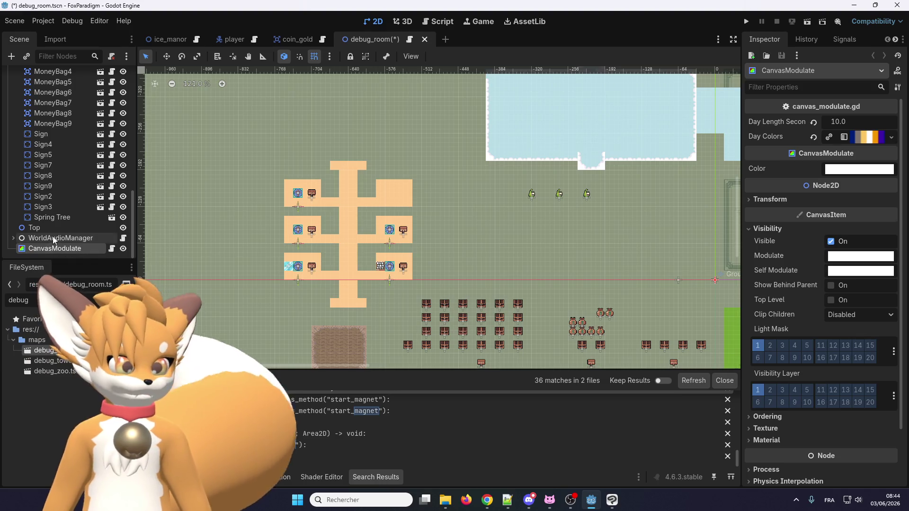
pyautogui.click(52, 237)
pyautogui.click(51, 251)
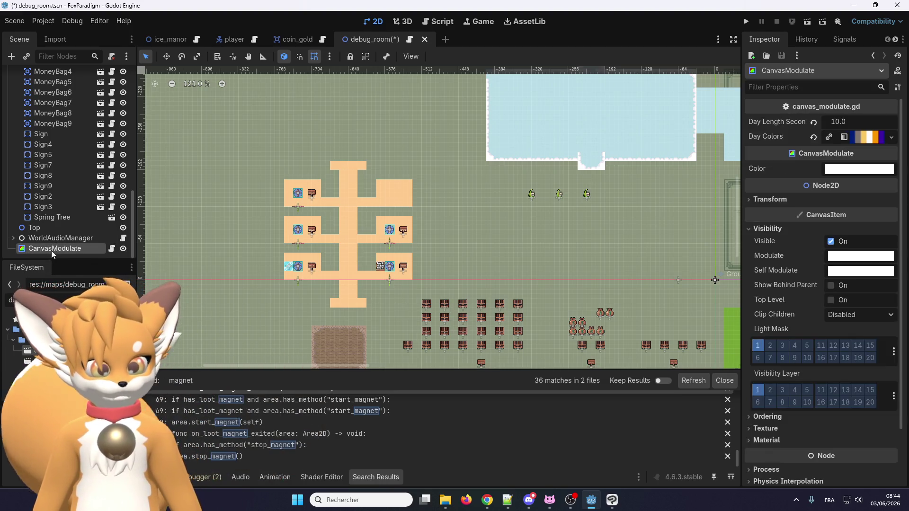
pyautogui.click(123, 249)
# Paste the CanvasModulate node under the ice_manor root node.
pyautogui.click(173, 42)
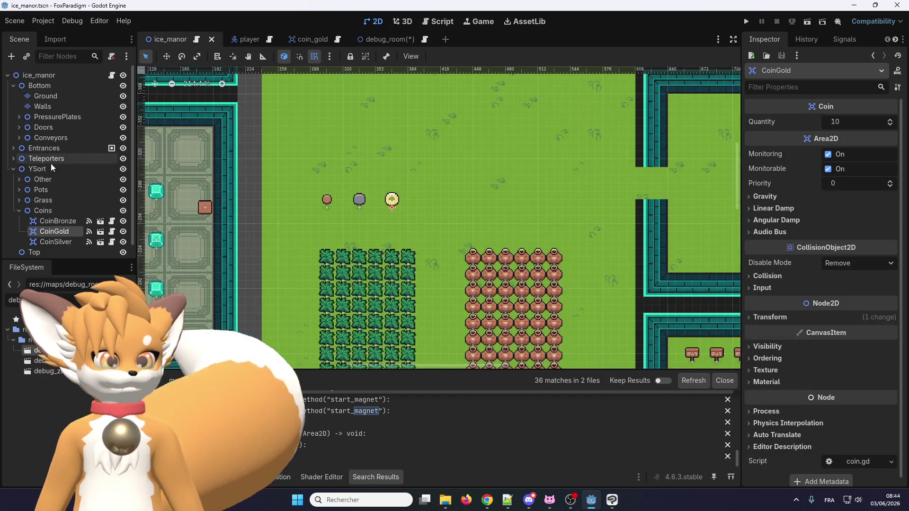
pyautogui.click(14, 86)
pyautogui.click(13, 117)
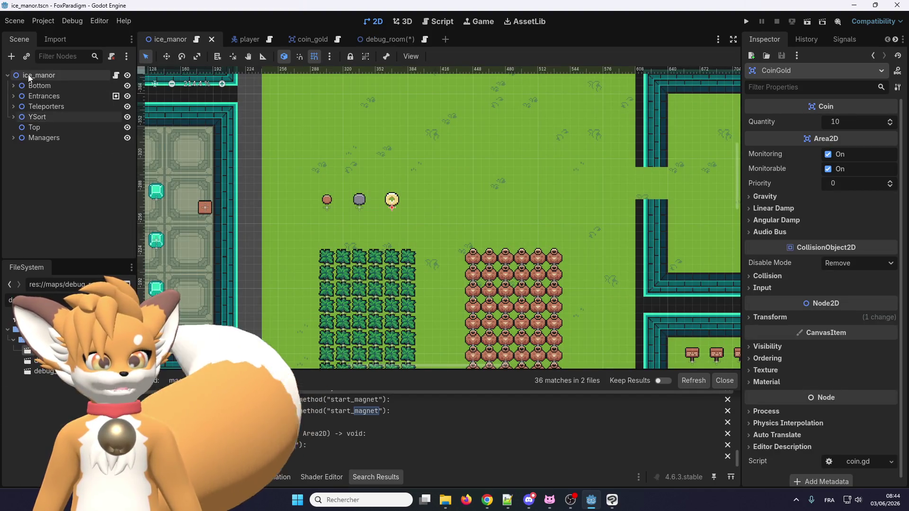
pyautogui.click(27, 75)
pyautogui.hotkey('ctrl', 'v')
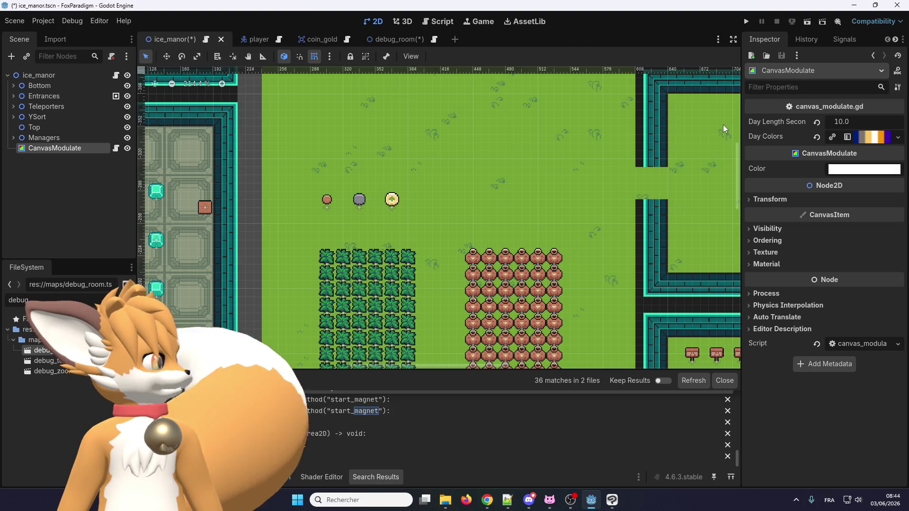
# Set the CanvasModulate Day Length to 30.0 and run the game.
pyautogui.click(861, 123)
pyautogui.write('30')
pyautogui.press('Return')
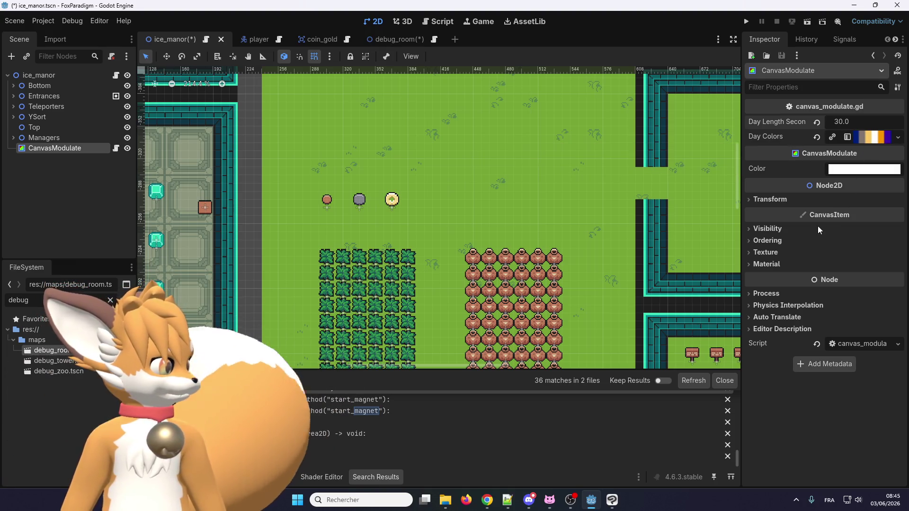
pyautogui.scroll(-3, 445, 123)
pyautogui.scroll(2, 377, 282)
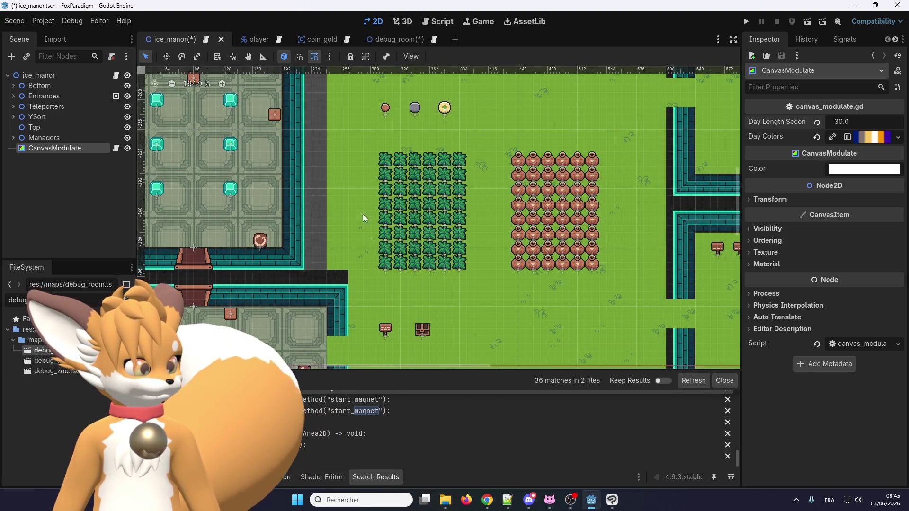
pyautogui.click(745, 21)
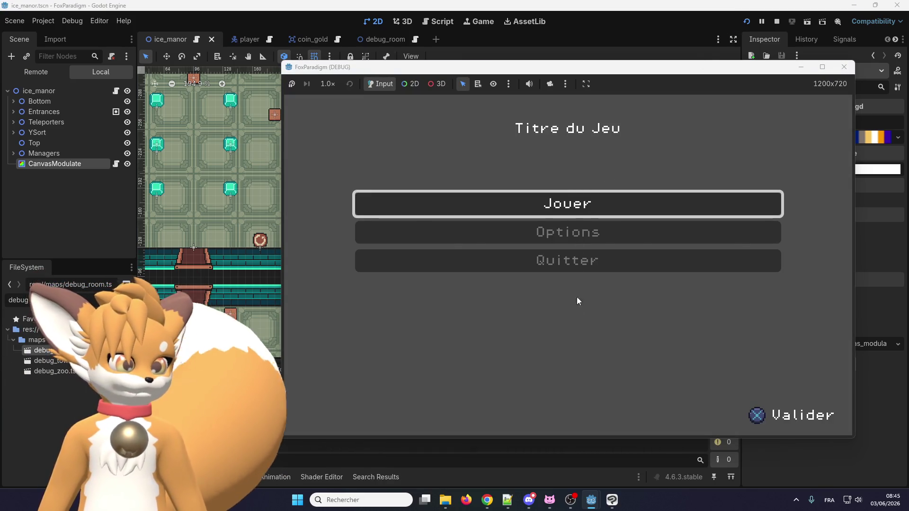
# Enter the game from the title screen and walk out of the manor to collect the coins.
pyautogui.press('Return')
pyautogui.press('Return')
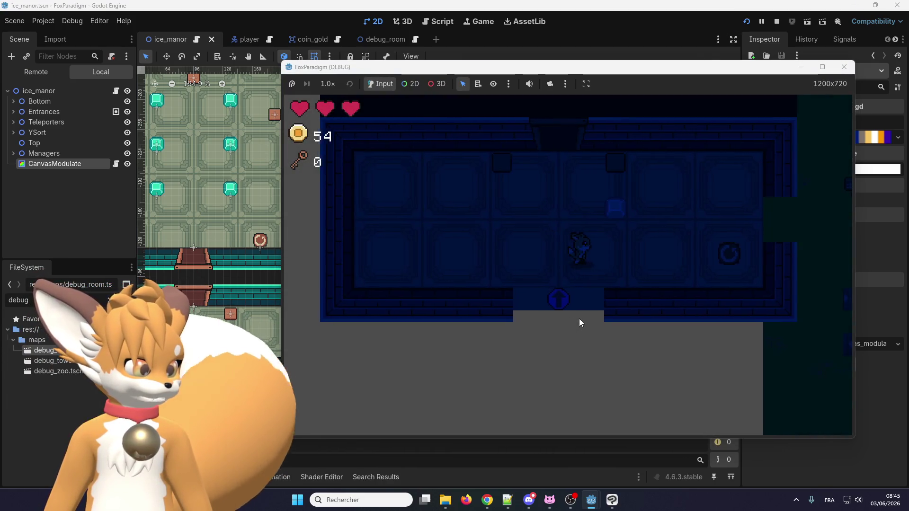
pyautogui.press('Right')
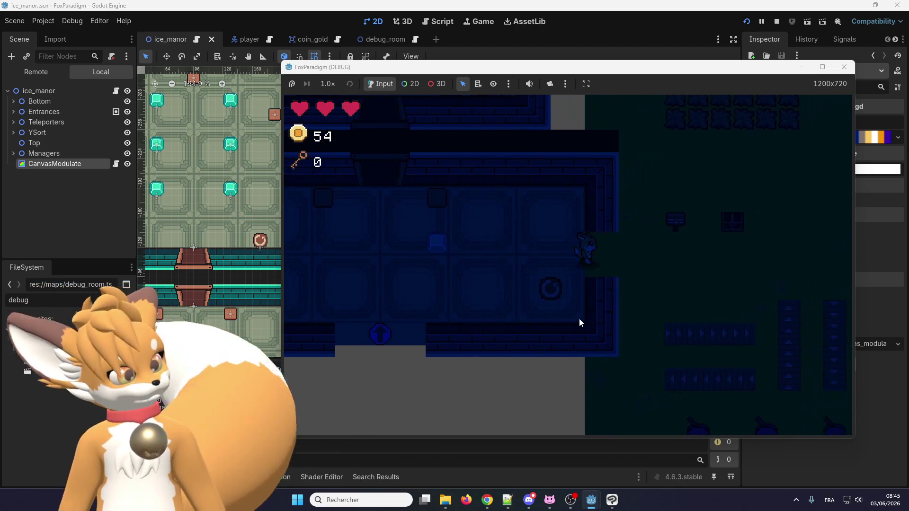
pyautogui.press('Up')
pyautogui.press('Up')
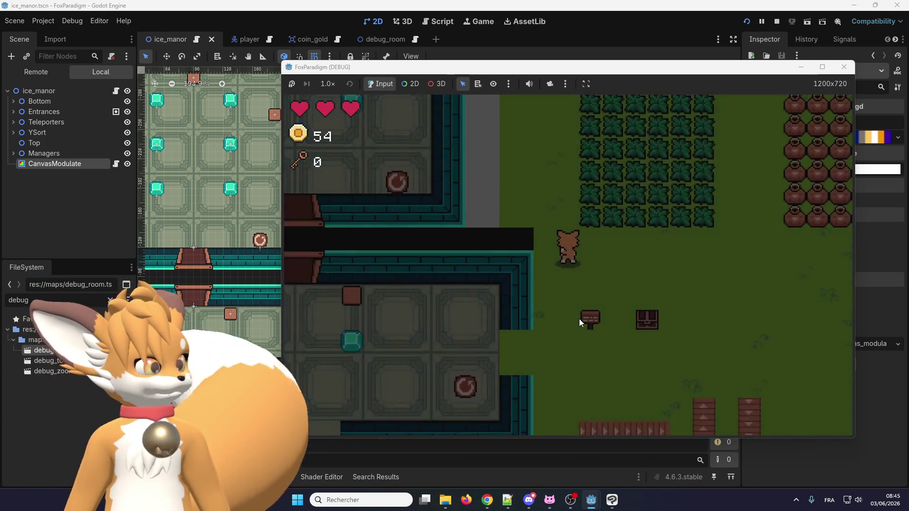
pyautogui.press('Up')
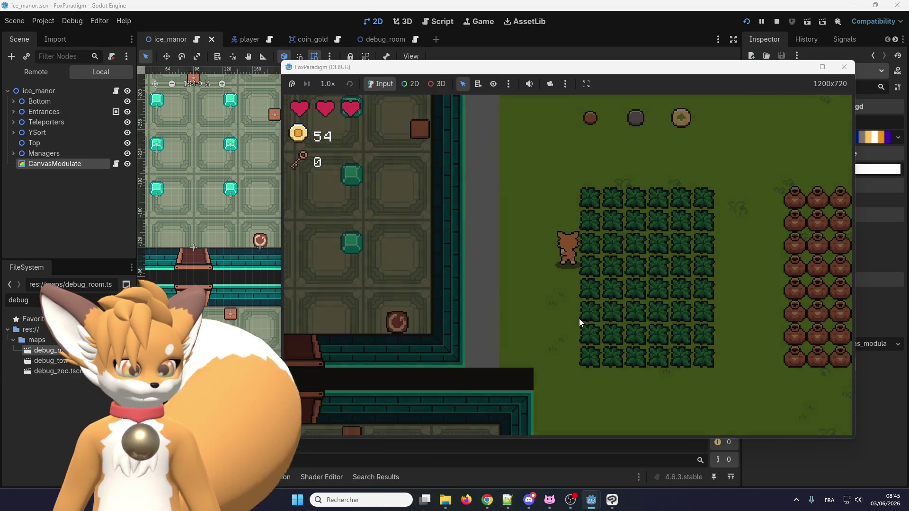
pyautogui.press('Up')
pyautogui.press('Up')
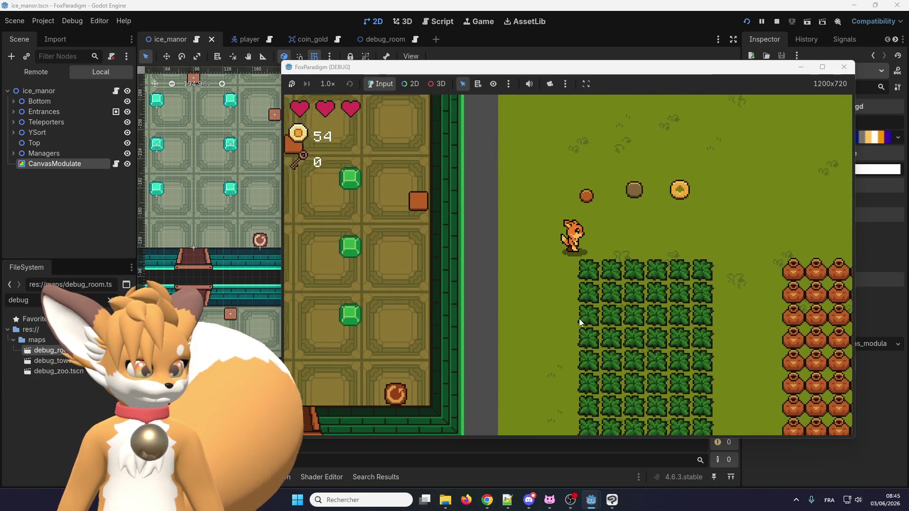
pyautogui.press('Right')
pyautogui.press('Left')
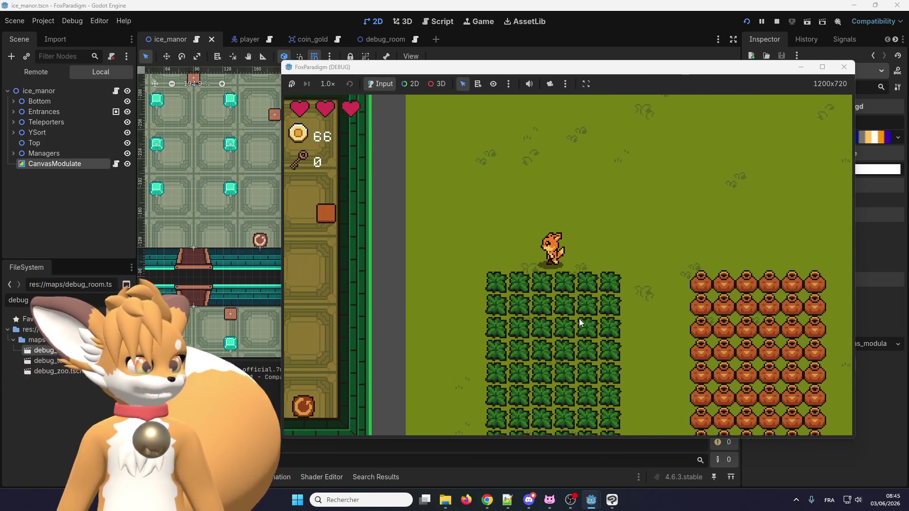
# Walk around the grass as the tint shifts toward night, then close the game window.
pyautogui.press('Down')
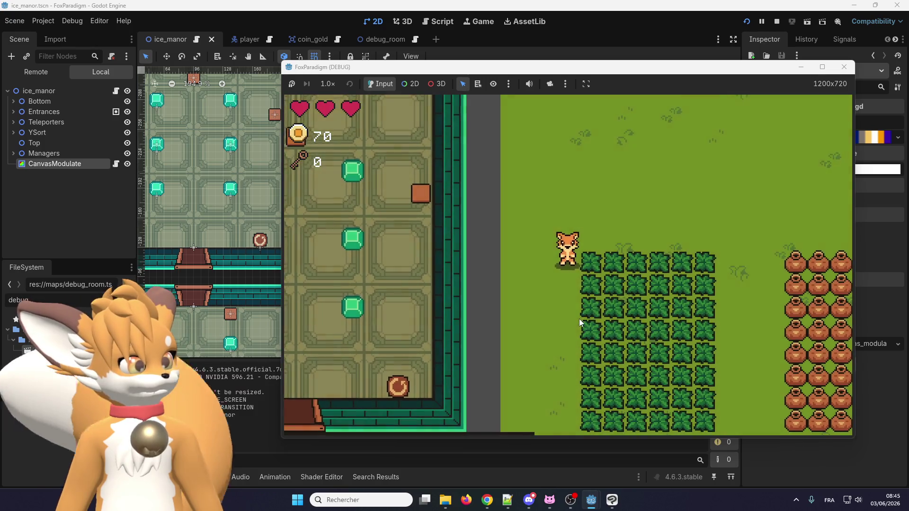
pyautogui.press('Down')
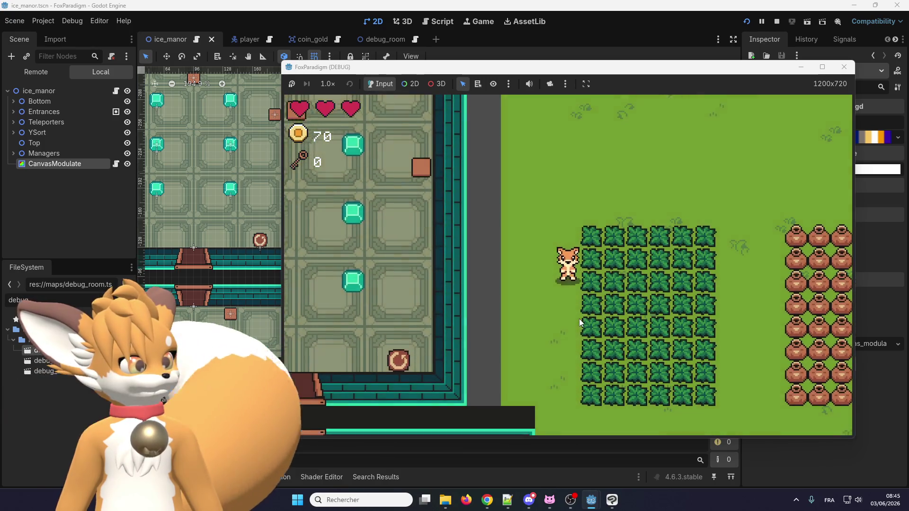
pyautogui.press('Up')
pyautogui.press('Up')
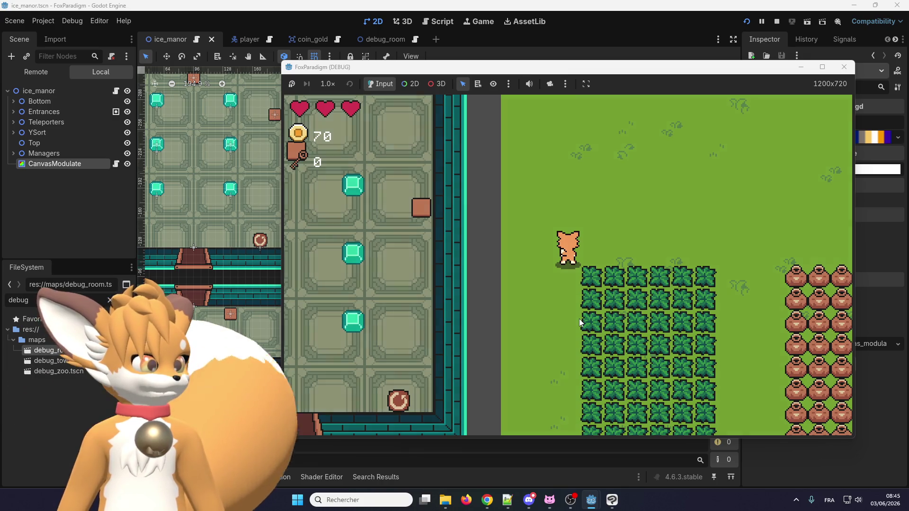
pyautogui.press('Down')
pyautogui.press('Left')
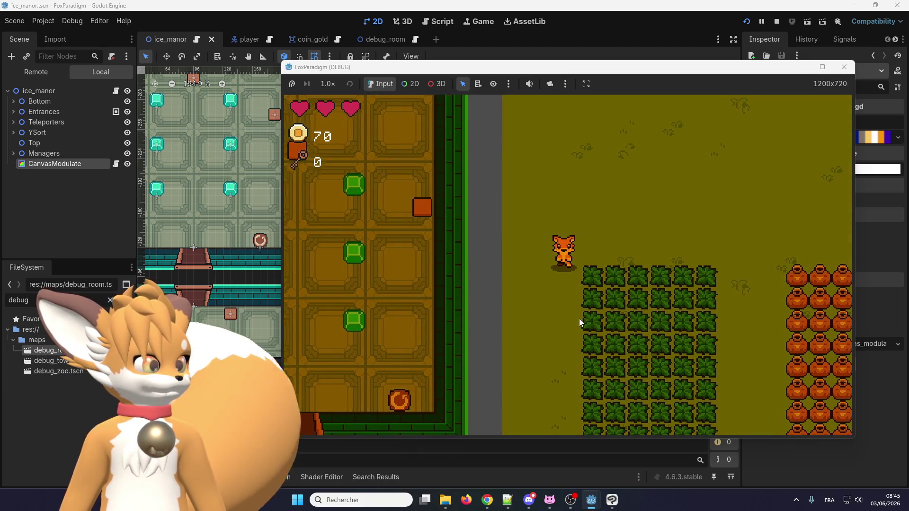
pyautogui.press('Up')
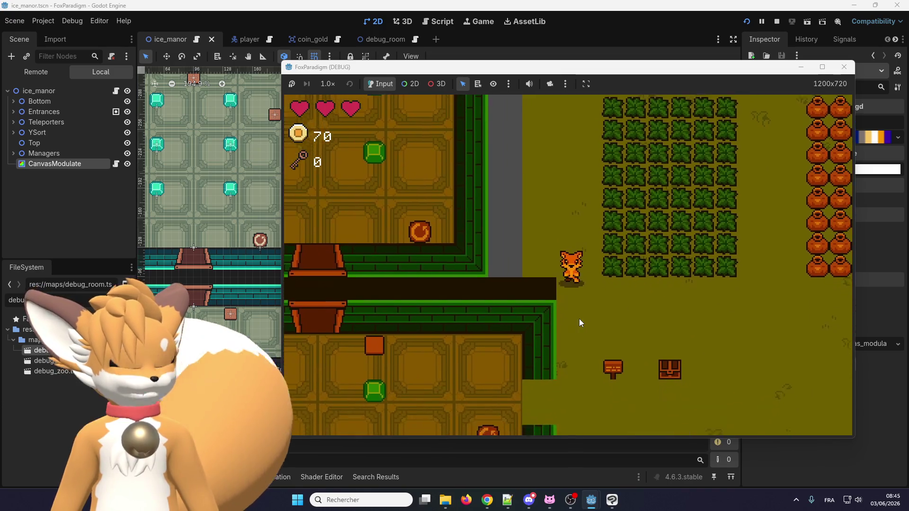
pyautogui.press('Up')
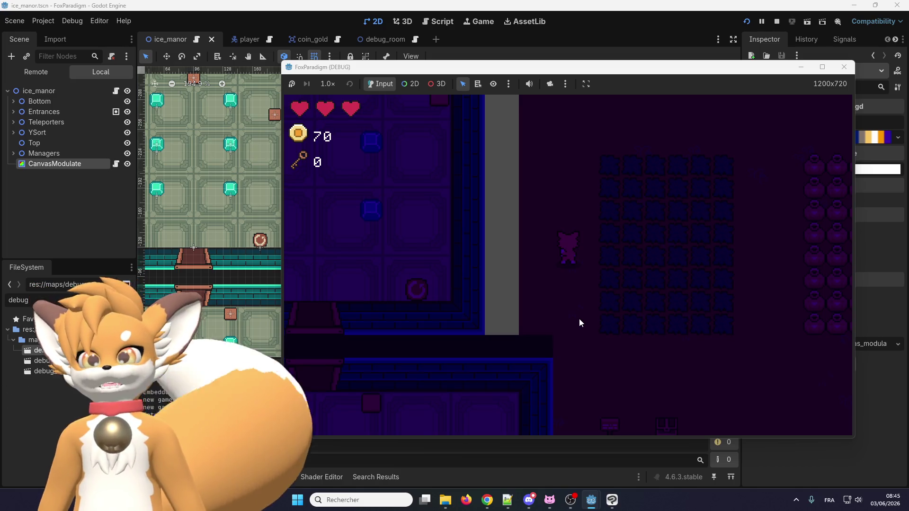
pyautogui.press('Up')
pyautogui.press('Left')
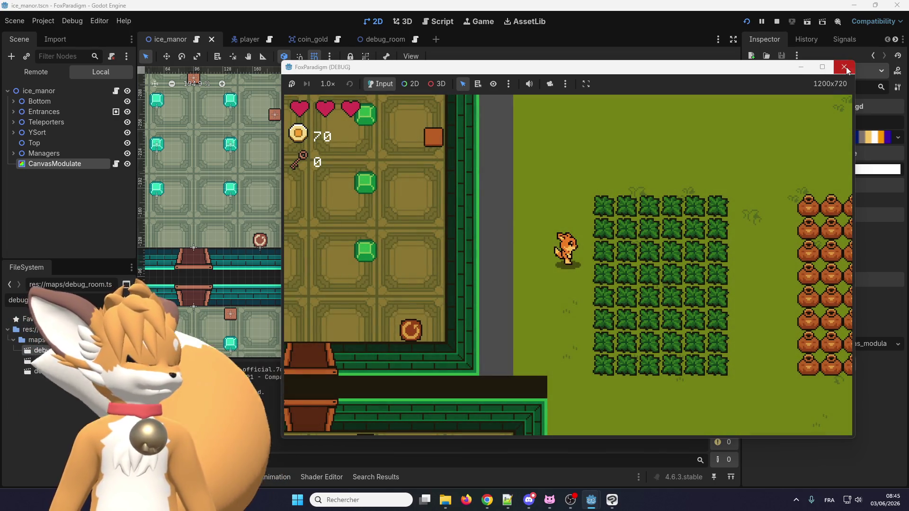
pyautogui.click(845, 67)
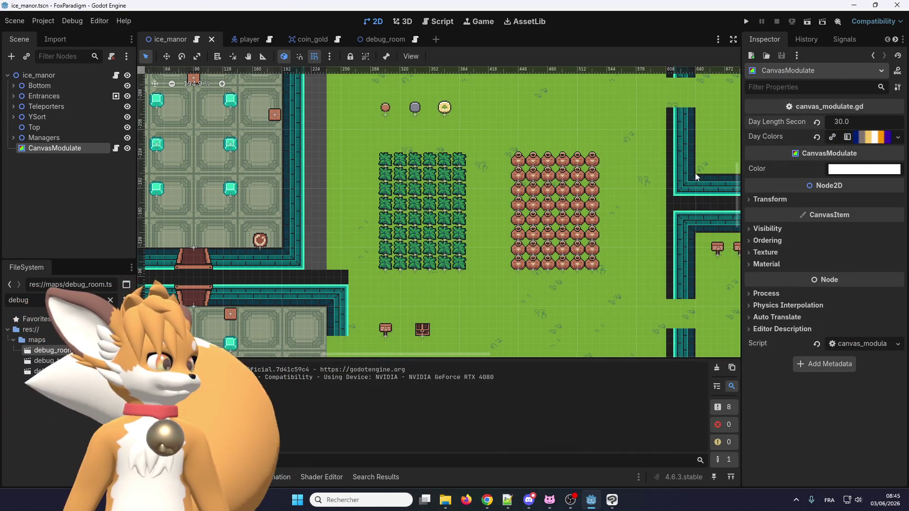
# Check the Day Colors gradient, hide CanvasModulate in the editor, save ice_manor and run the game.
pyautogui.click(873, 137)
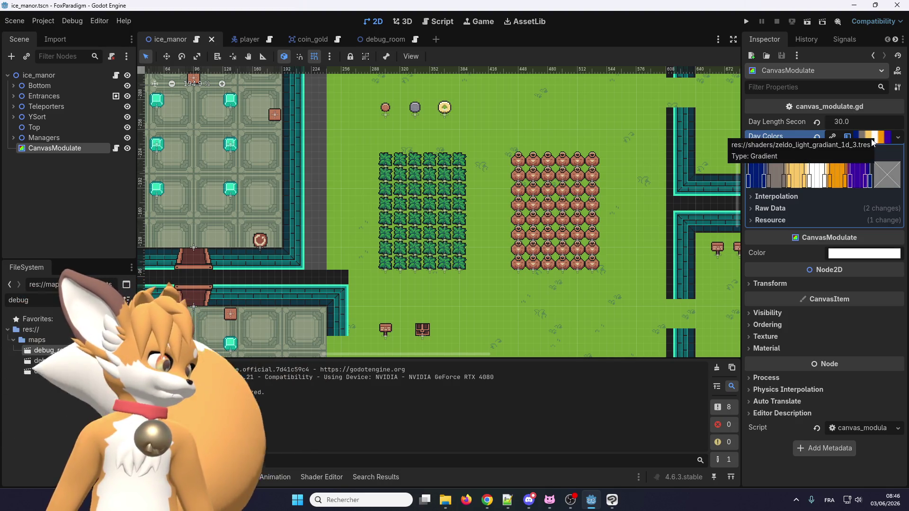
pyautogui.click(877, 138)
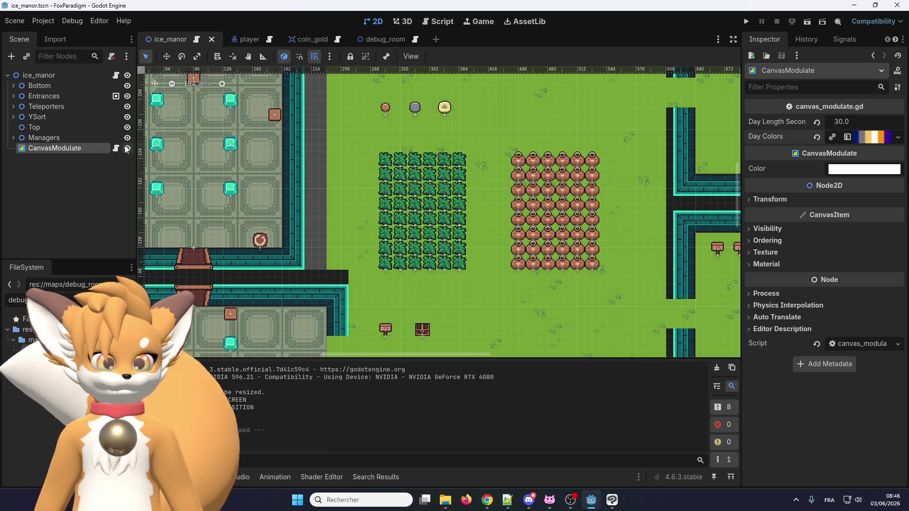
pyautogui.click(127, 148)
pyautogui.scroll(-2, 258, 179)
pyautogui.scroll(3, 373, 178)
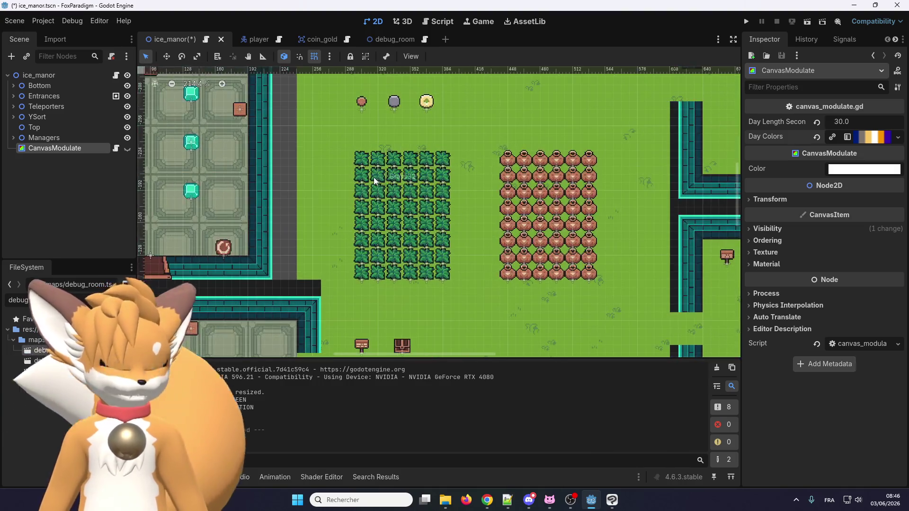
pyautogui.hotkey('ctrl', 's')
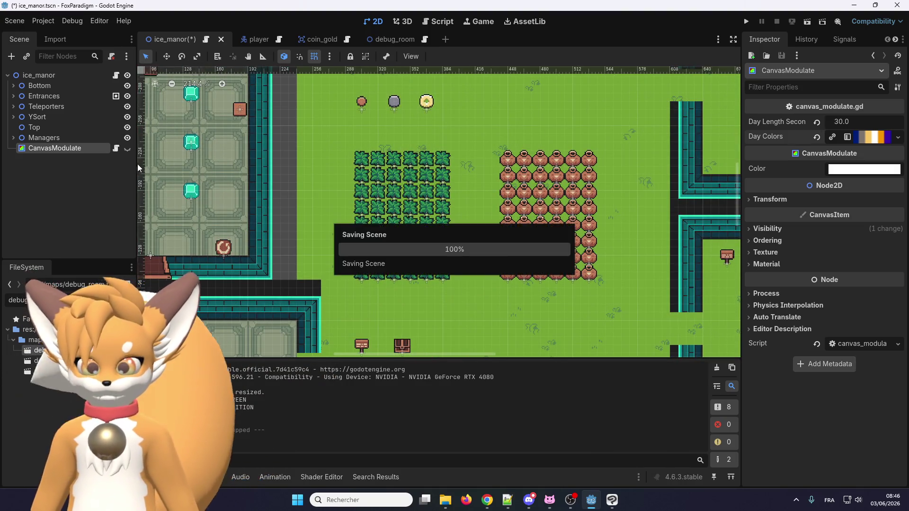
pyautogui.click(745, 22)
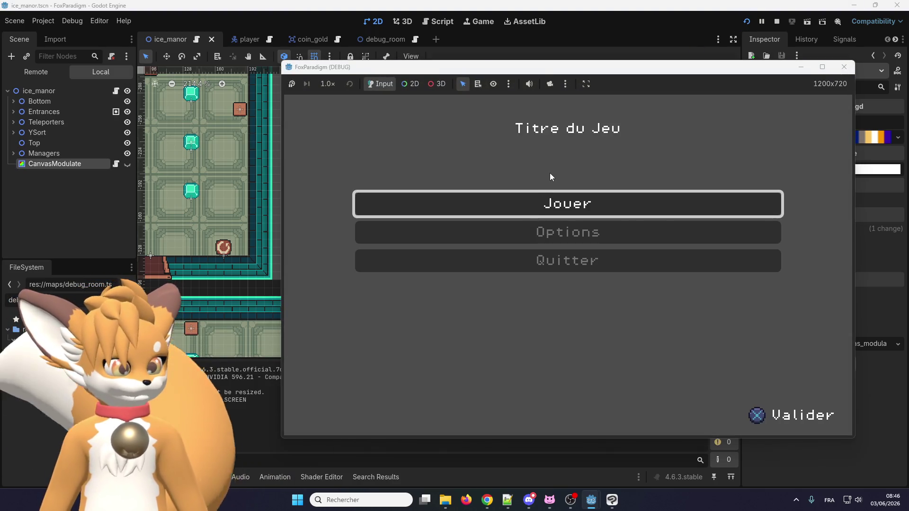
# Load the first save and read the sign just outside the manor.
pyautogui.press('Return')
pyautogui.press('Return')
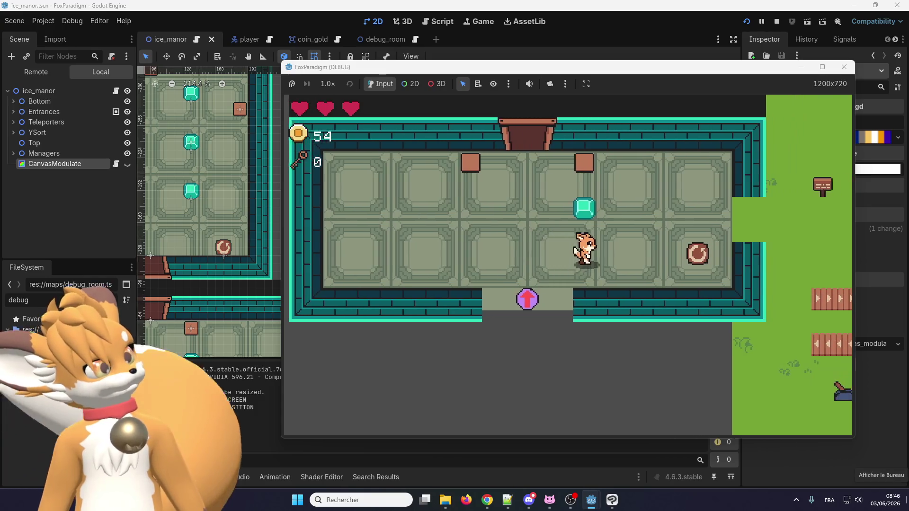
pyautogui.press('Right')
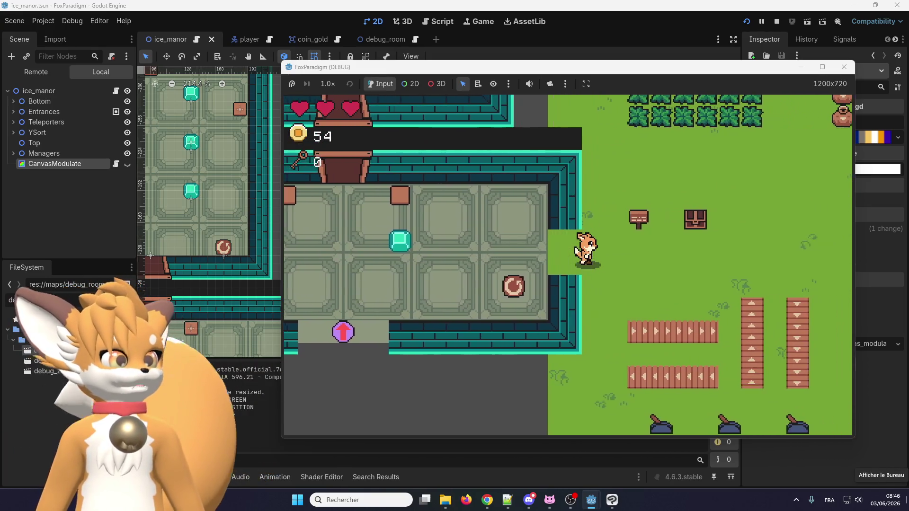
pyautogui.press('Up')
pyautogui.press('Return')
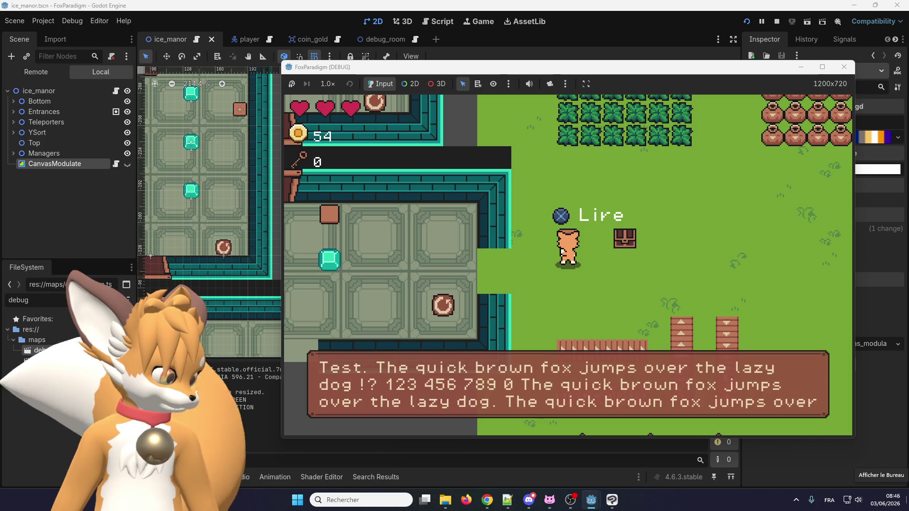
pyautogui.press('Return')
pyautogui.press('Return')
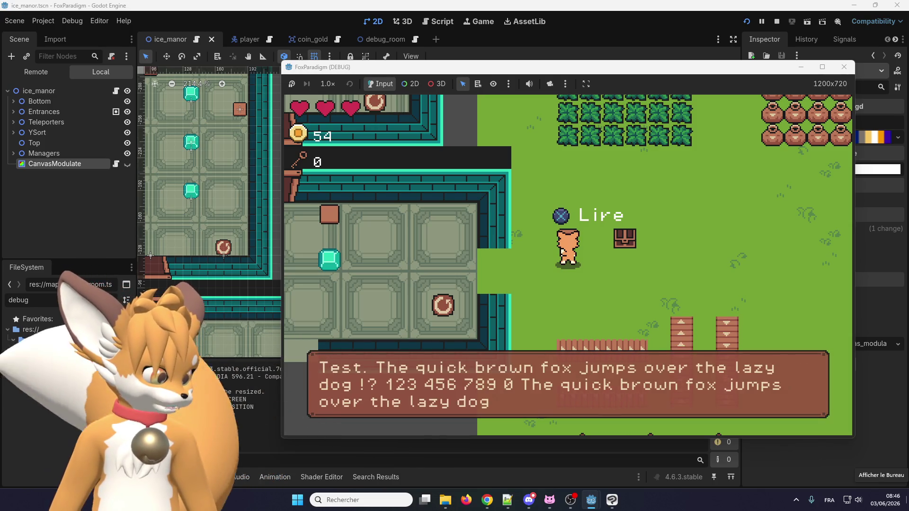
pyautogui.press('Return')
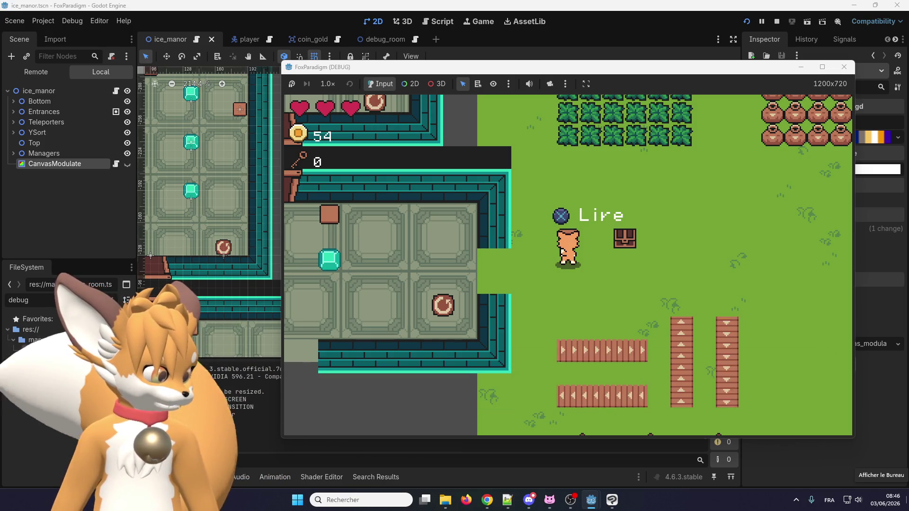
# Walk right into the next room and read the first sign and the heart sign.
pyautogui.press('Right')
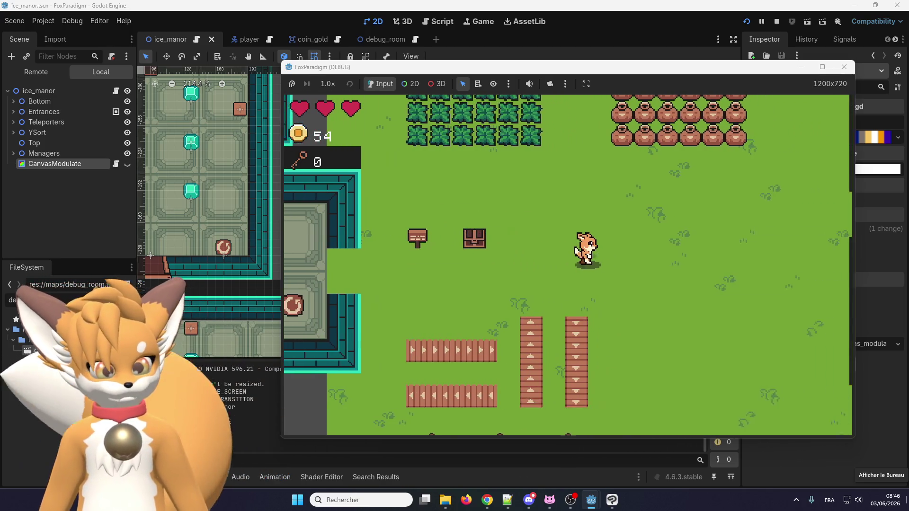
pyautogui.press('Up')
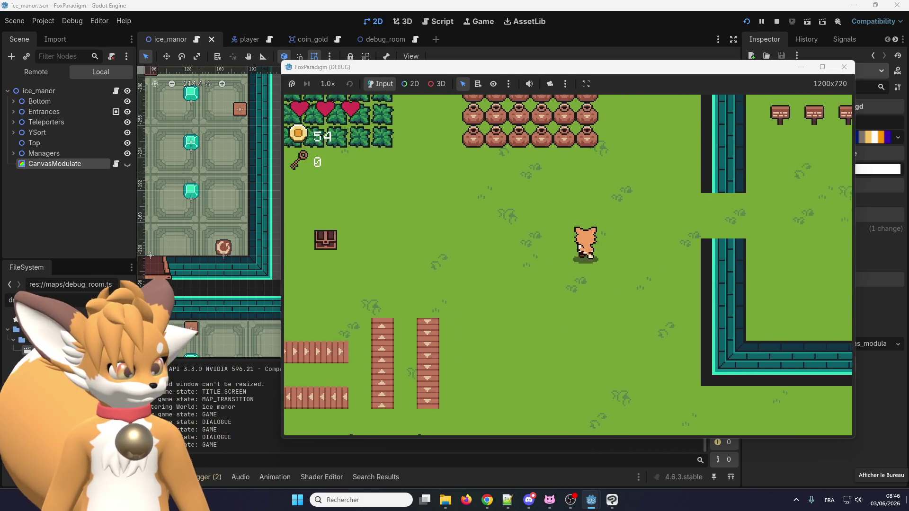
pyautogui.press('Right')
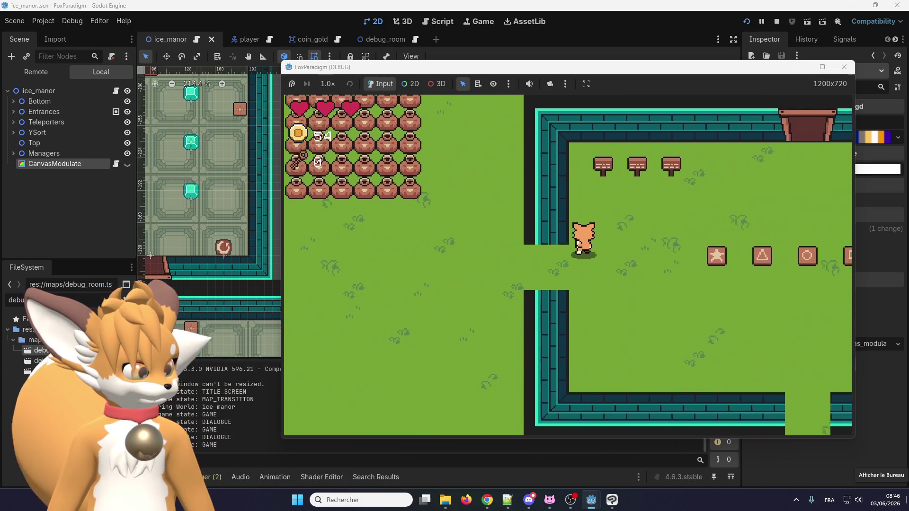
pyautogui.press('Up')
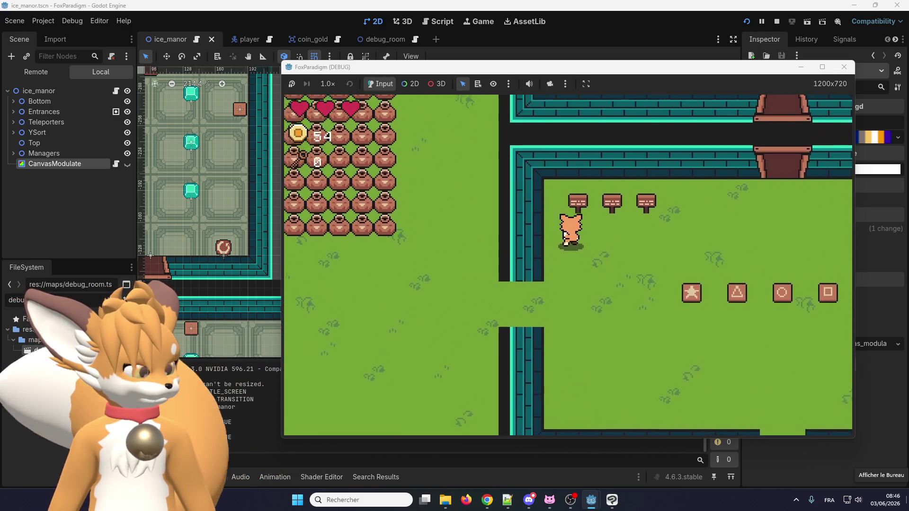
pyautogui.press('Return')
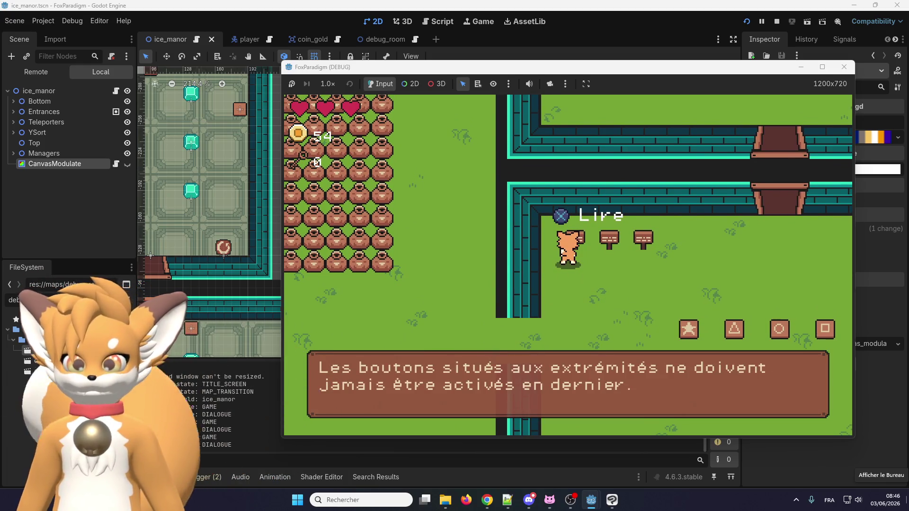
pyautogui.press('Return')
pyautogui.press('Right')
pyautogui.press('Return')
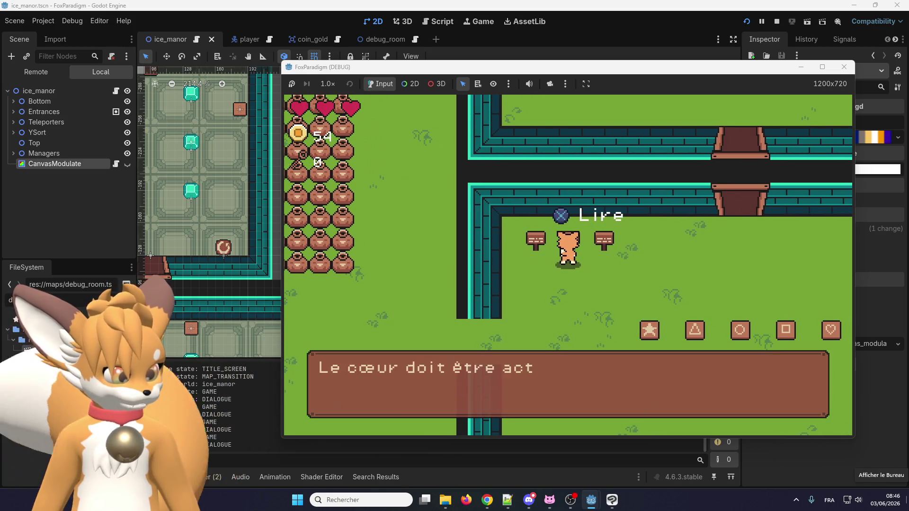
pyautogui.press('Return')
# Read the circle sign and the end-buttons sign, then close the dialogue.
pyautogui.press('Right')
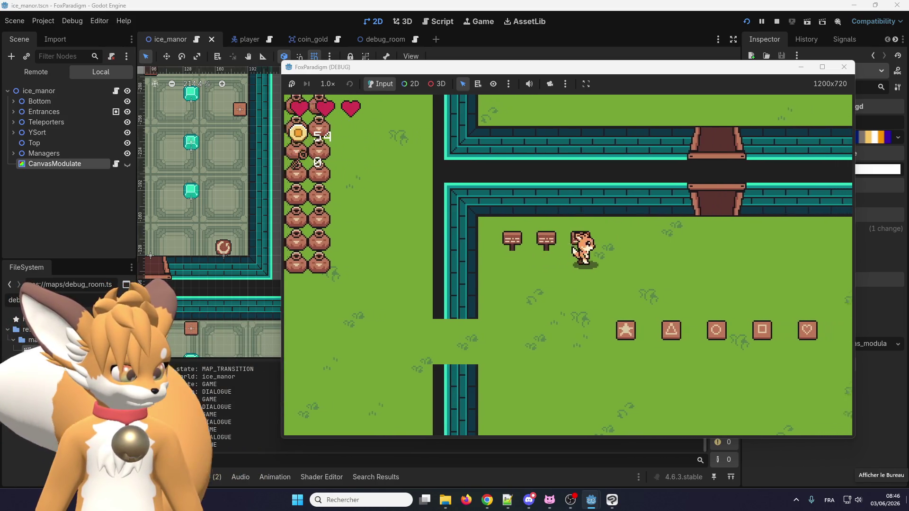
pyautogui.press('Return')
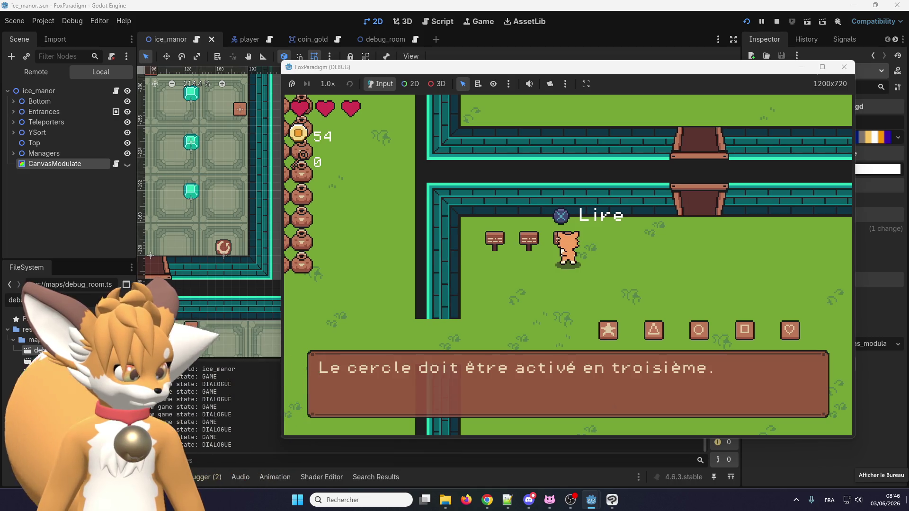
pyautogui.press('Return')
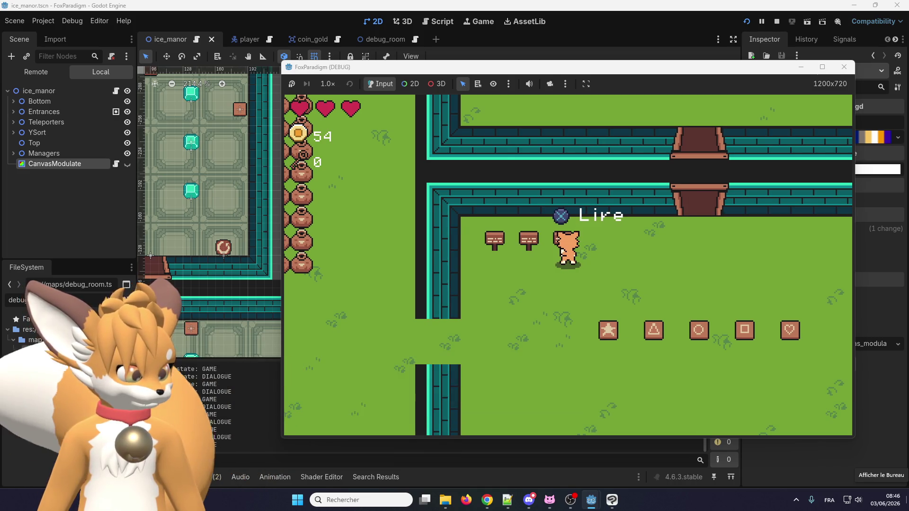
pyautogui.press('Left')
pyautogui.press('Return')
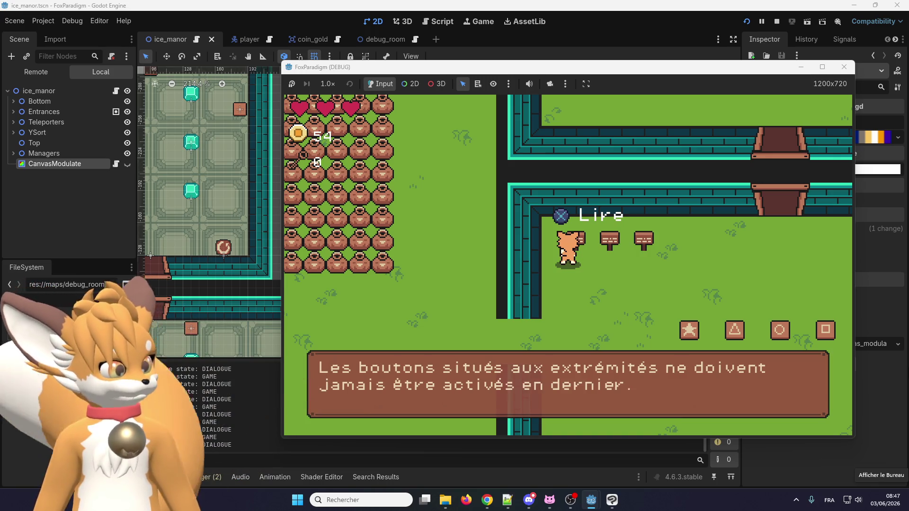
pyautogui.press('Return')
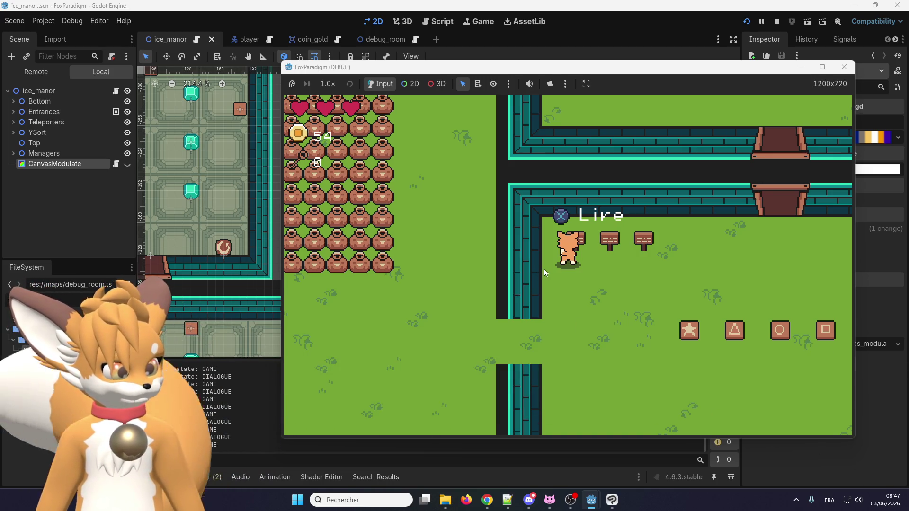
pyautogui.press('Down')
pyautogui.press('Up')
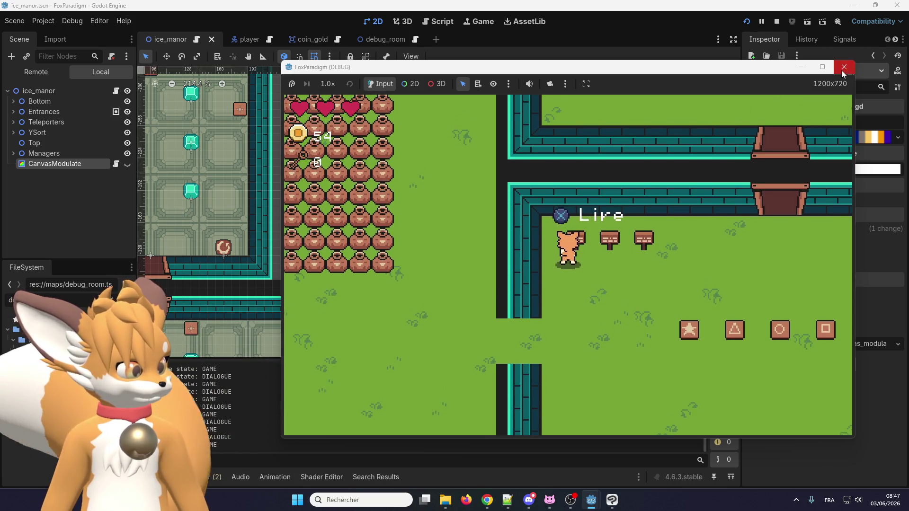
# Restart the game, choose Jouer and load the first save slot.
pyautogui.click(844, 67)
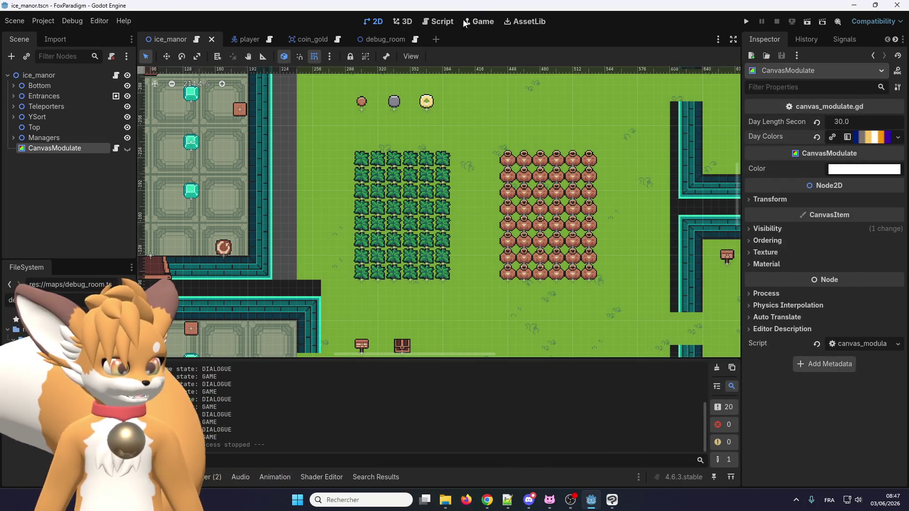
pyautogui.click(746, 21)
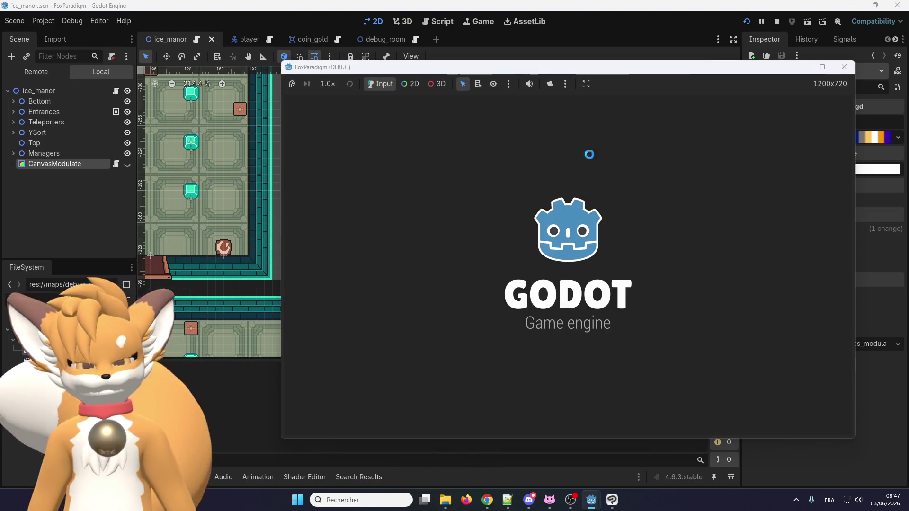
pyautogui.press('Return')
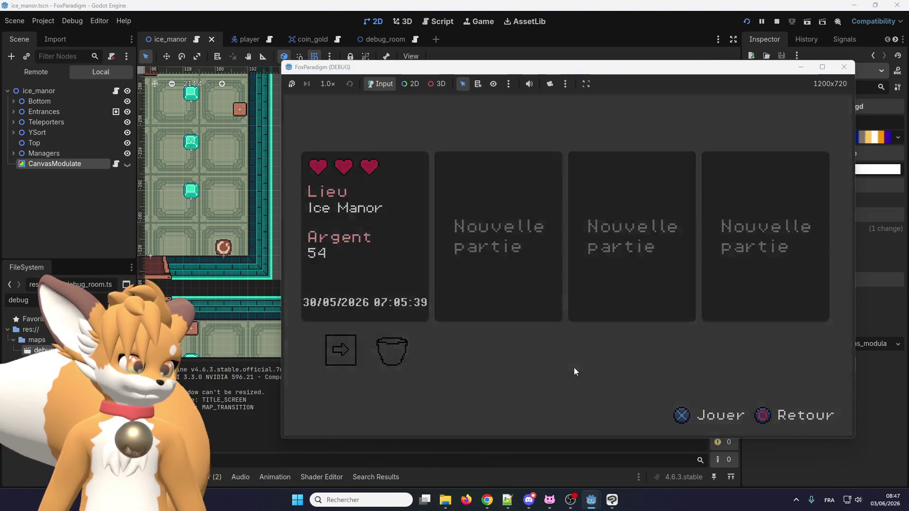
pyautogui.press('Return')
# Read the test sign's long dialogue, dismiss it, and close the game window.
pyautogui.press('Right')
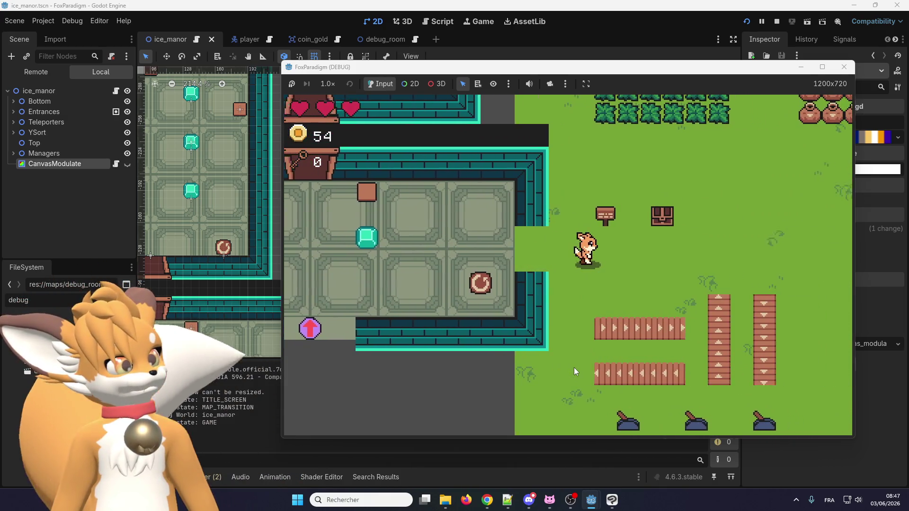
pyautogui.press('Up')
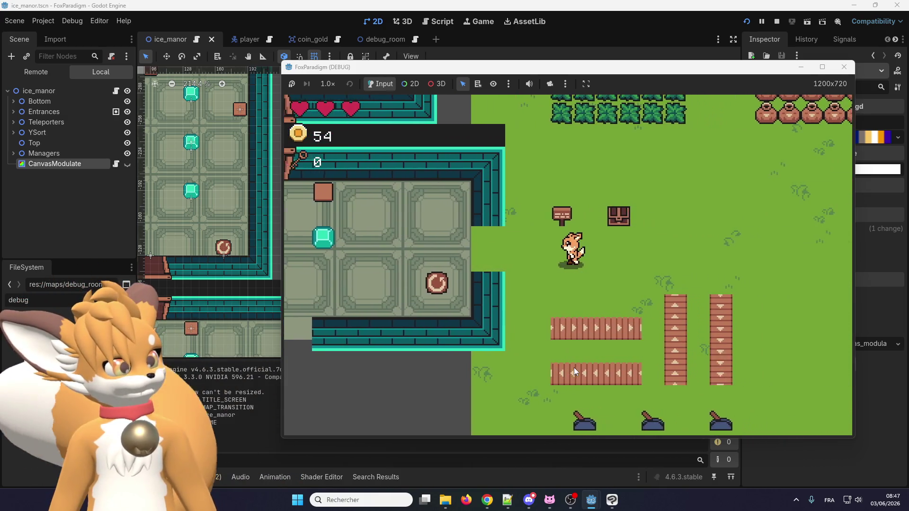
pyautogui.press('Return')
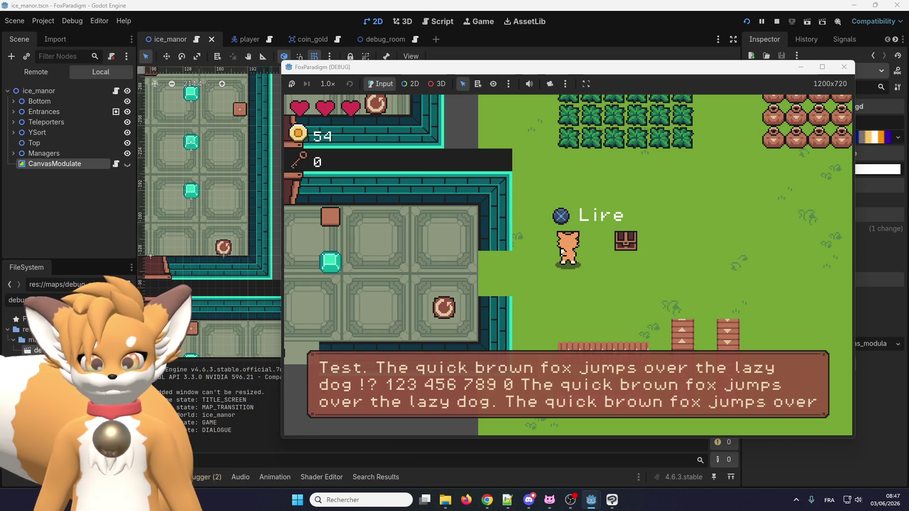
pyautogui.press('space')
pyautogui.press('space')
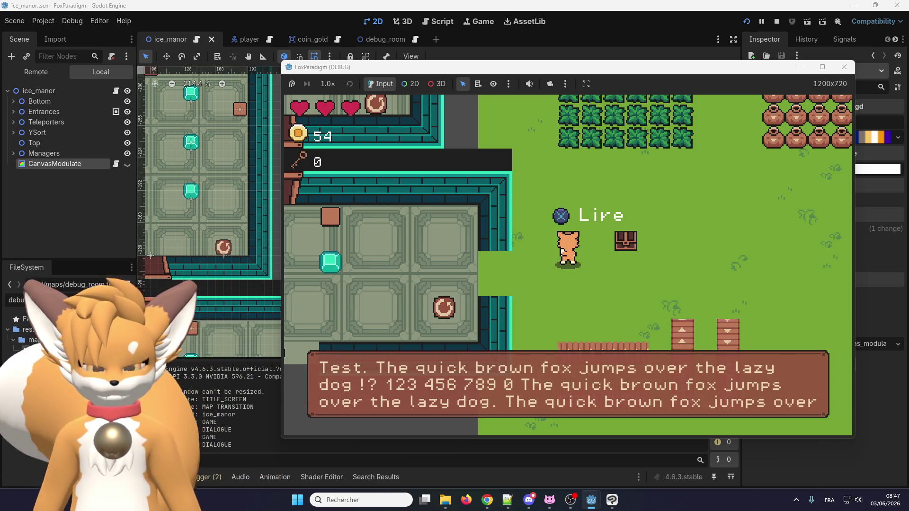
pyautogui.press('space')
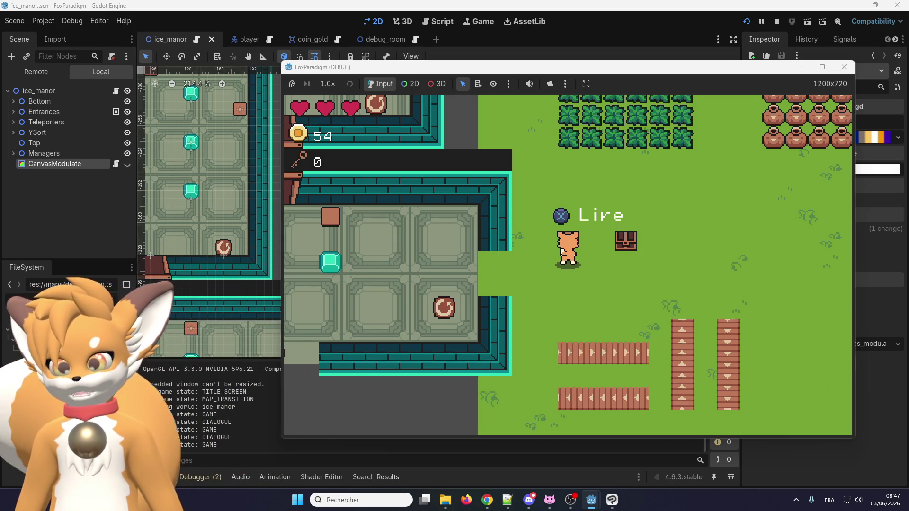
pyautogui.press('Left')
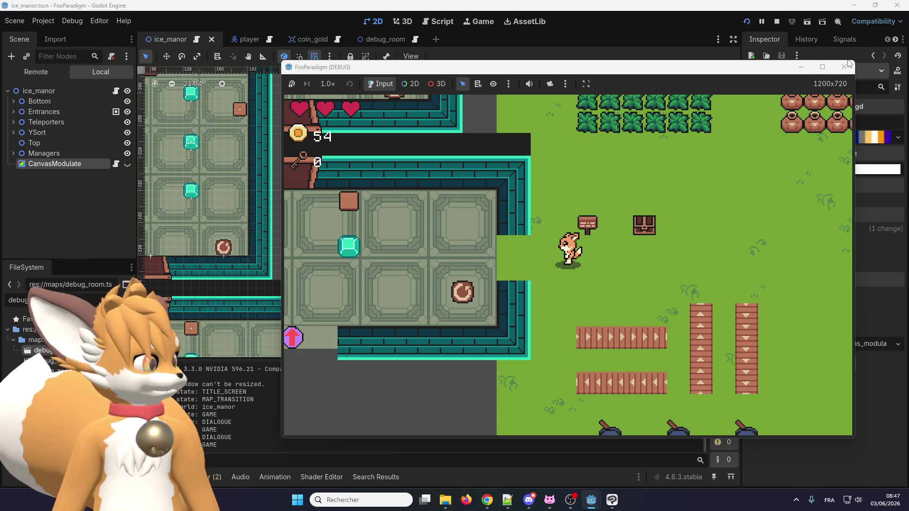
pyautogui.click(845, 68)
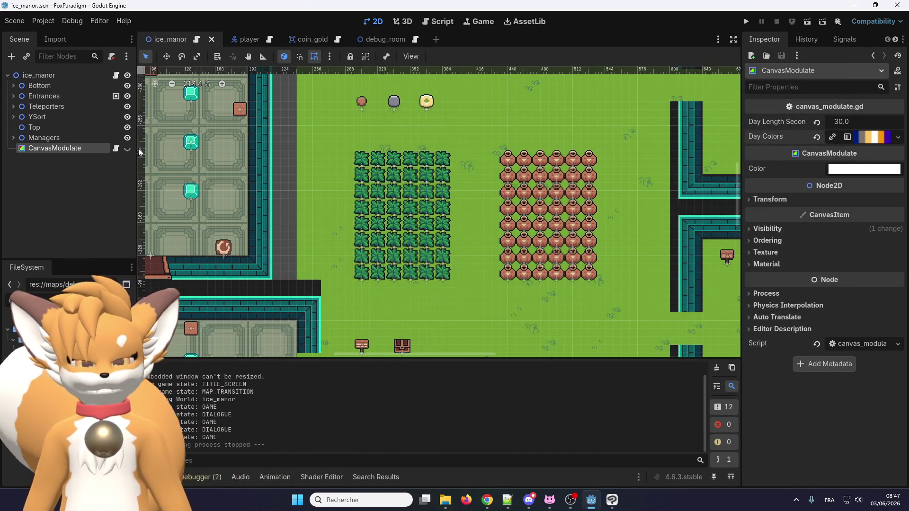
# Expand Day Colors, make CanvasModulate visible again, and start a run from the saved slot.
pyautogui.click(866, 137)
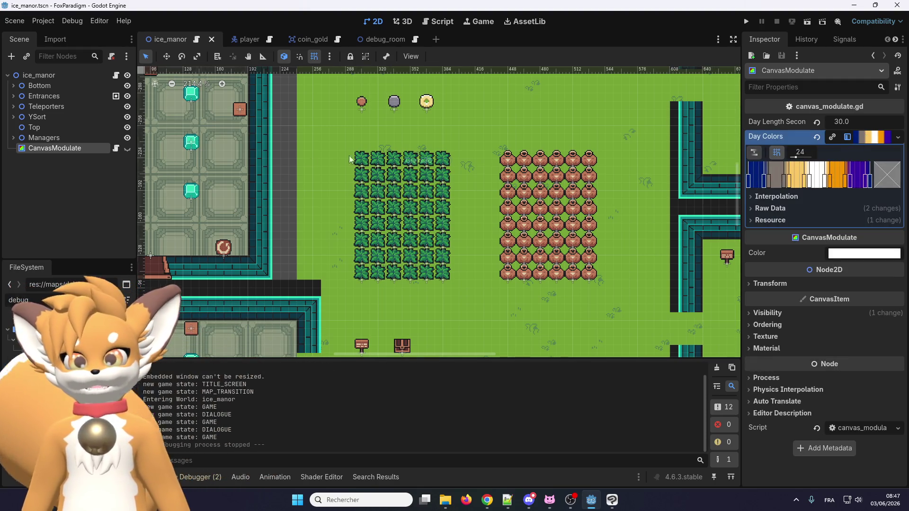
pyautogui.click(129, 148)
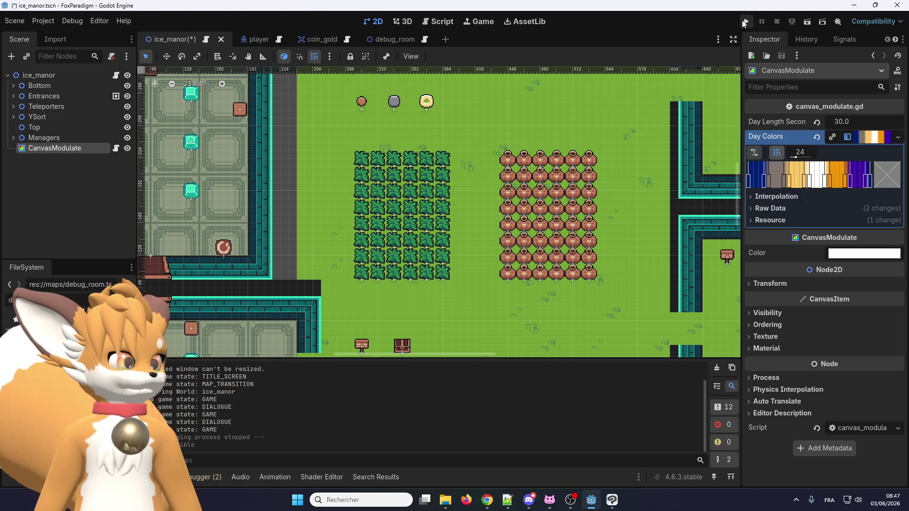
pyautogui.click(745, 22)
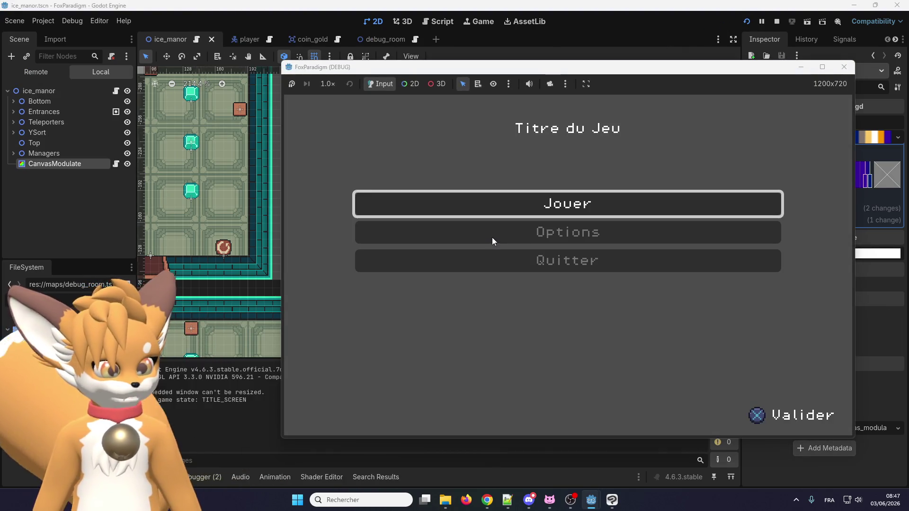
pyautogui.press('Return')
pyautogui.press('Return')
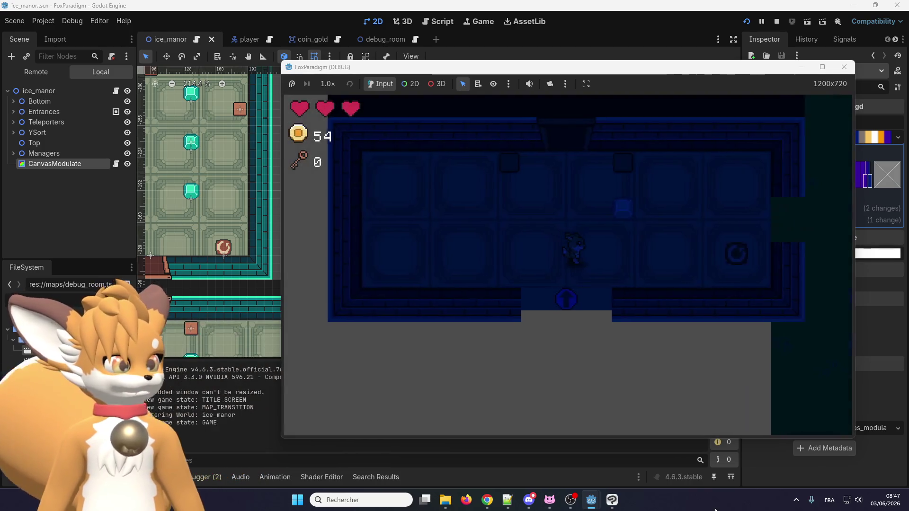
# Walk the fox around the grass from daylight to nightfall, then stop the game and hide CanvasModulate.
pyautogui.press('Right')
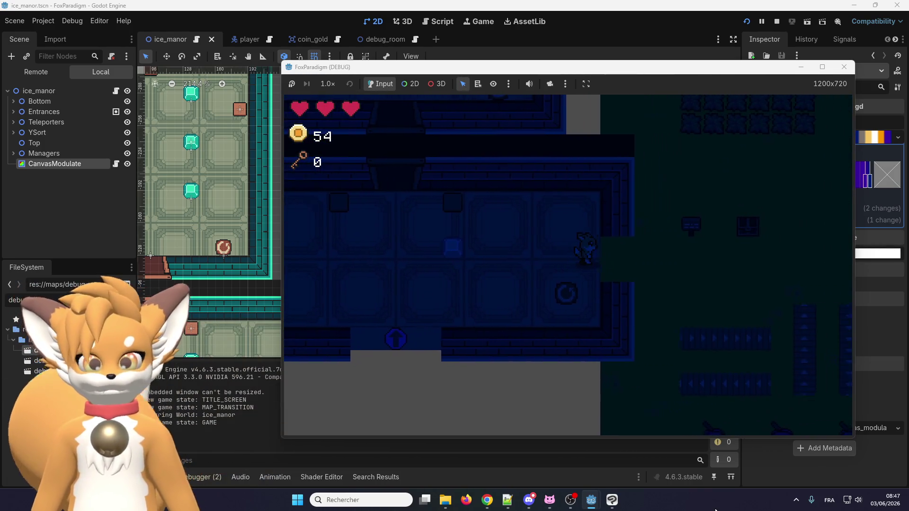
pyautogui.press('Up')
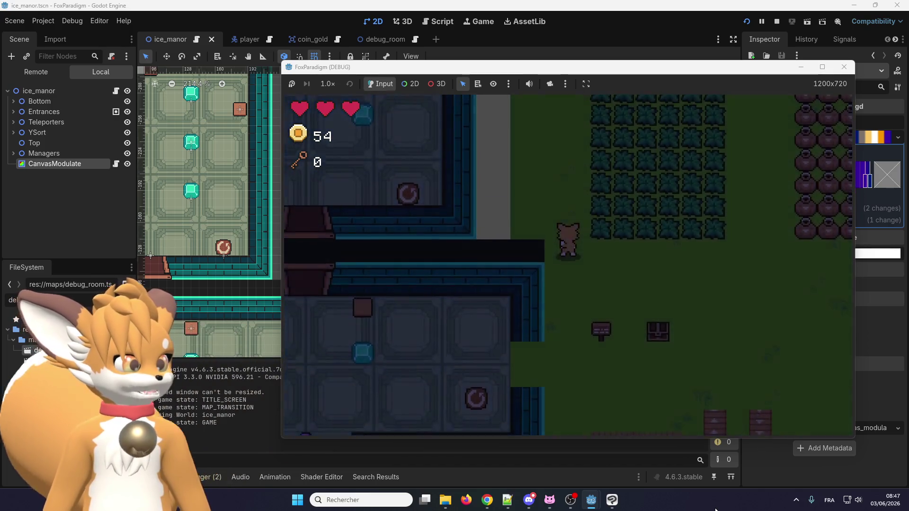
pyautogui.press('Up')
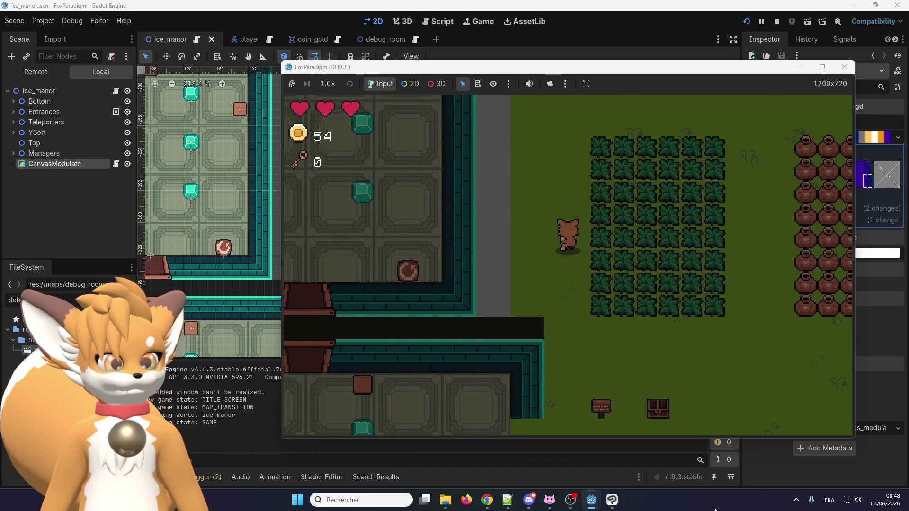
pyautogui.press('Up')
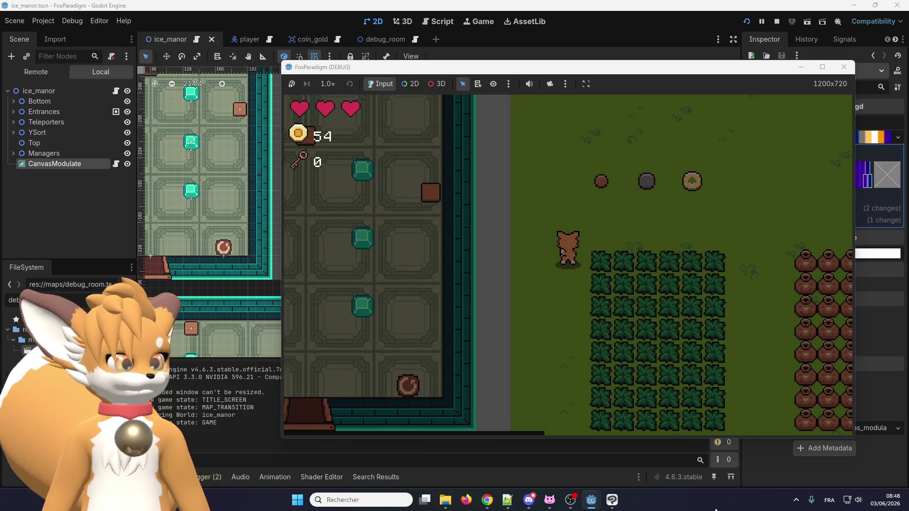
pyautogui.press('Up')
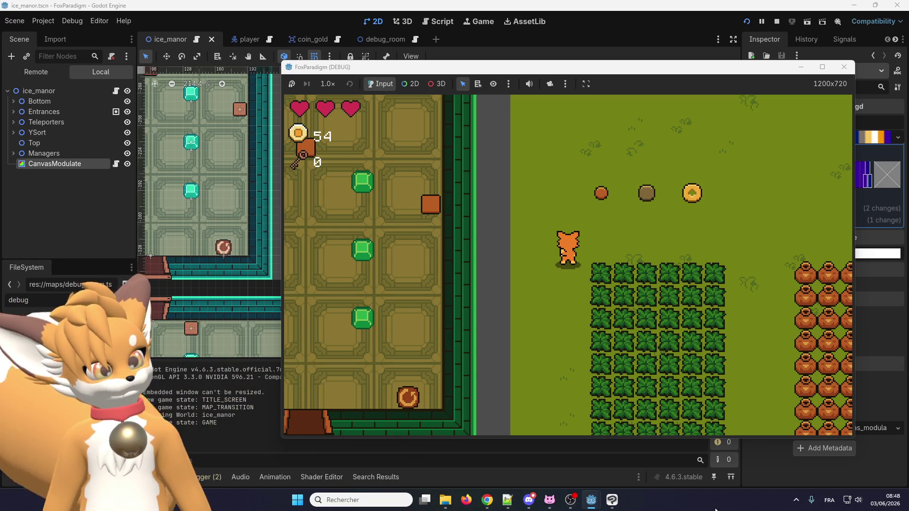
pyautogui.press('Left')
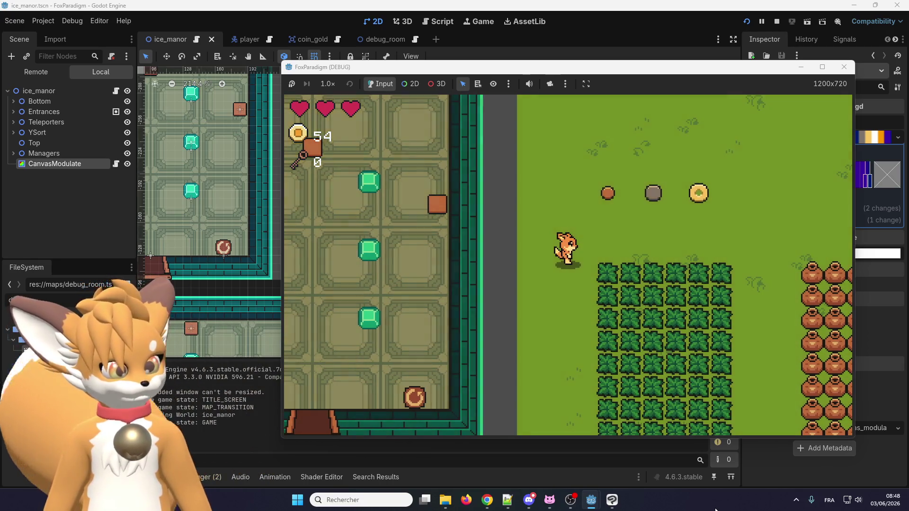
pyautogui.press('Down')
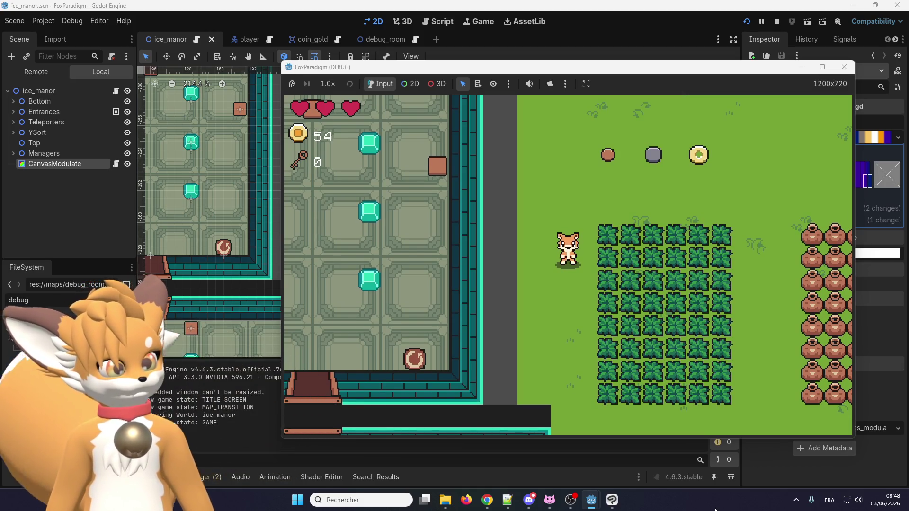
pyautogui.press('Right')
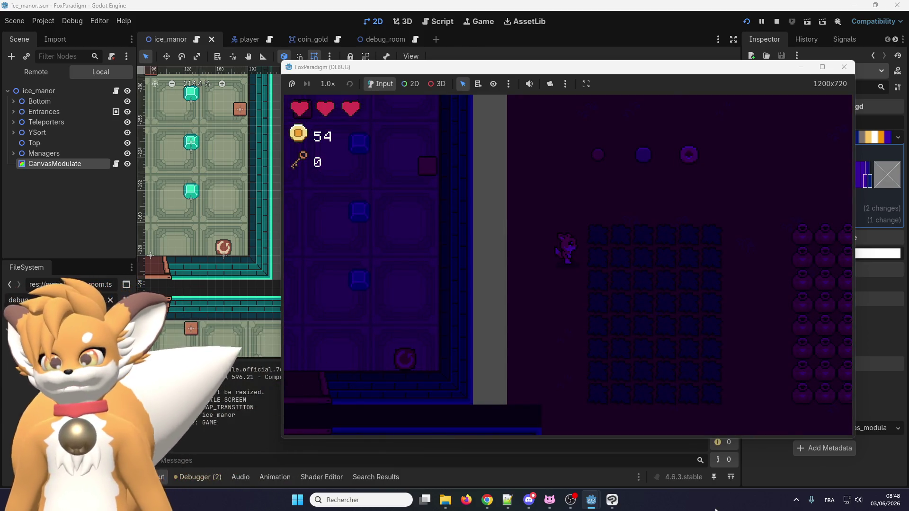
pyautogui.press('Down')
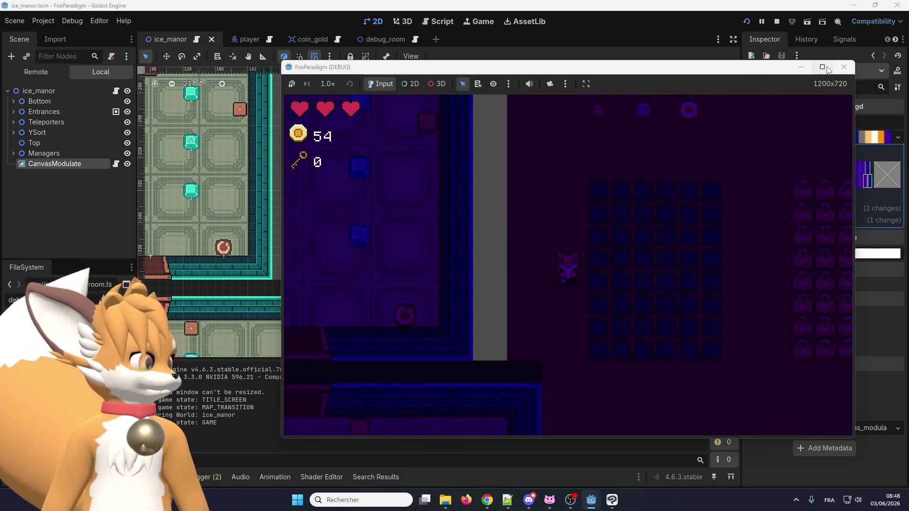
pyautogui.click(842, 67)
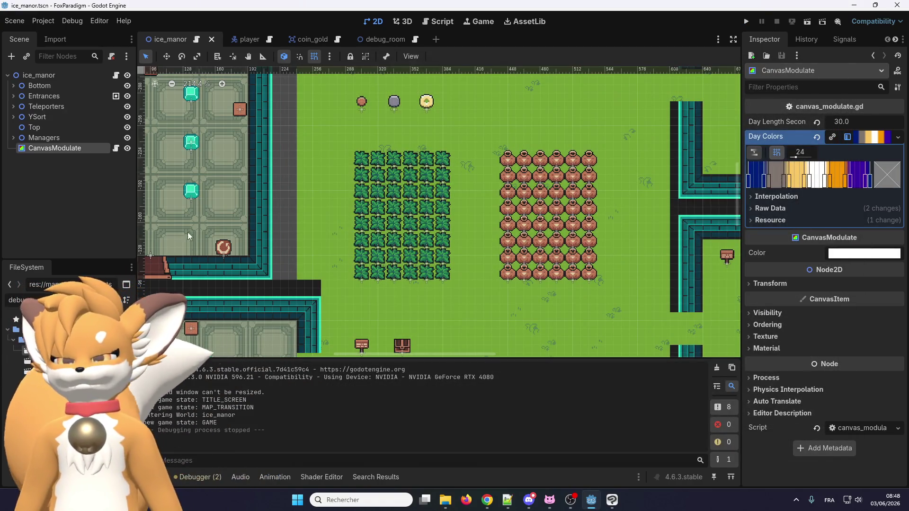
pyautogui.click(127, 148)
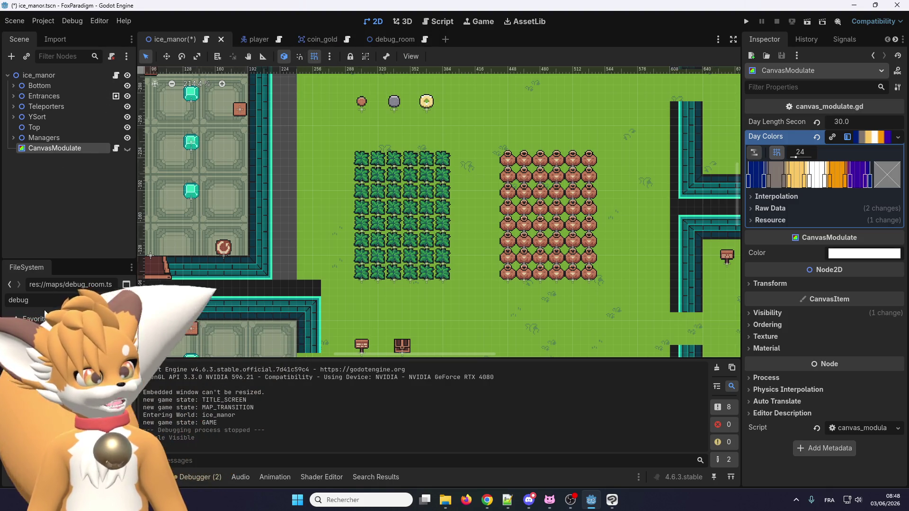
# In the Script editor, filter scripts by 'dialo' and open dialogue_box_loot.gd.
pyautogui.click(425, 40)
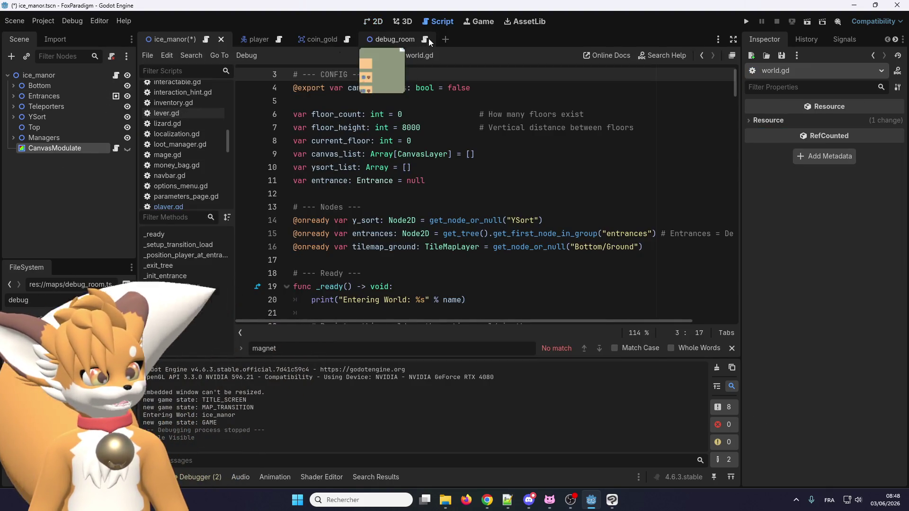
pyautogui.click(192, 75)
pyautogui.write('dialo')
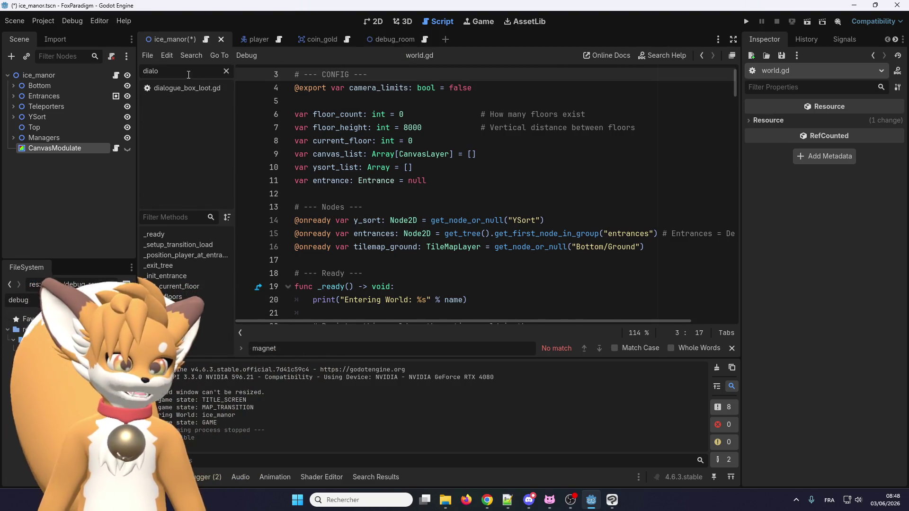
pyautogui.click(175, 92)
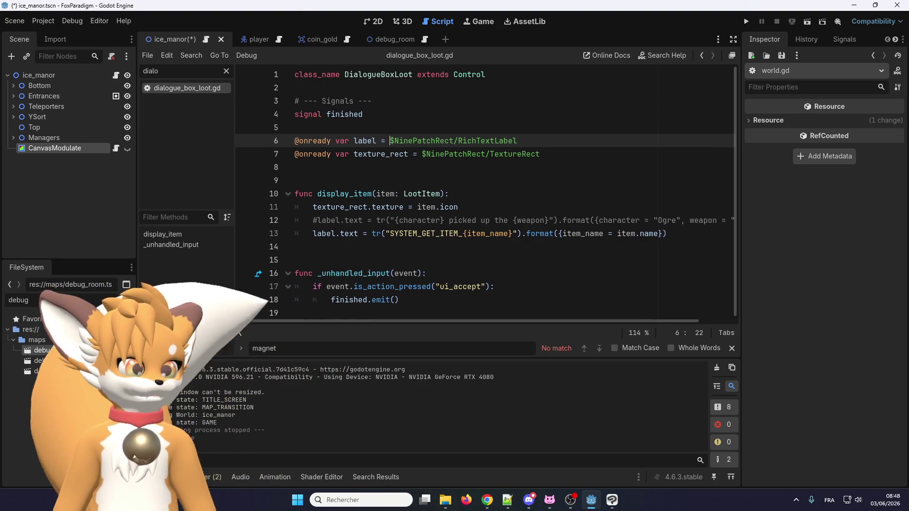
pyautogui.hotkey('ctrl', 'a')
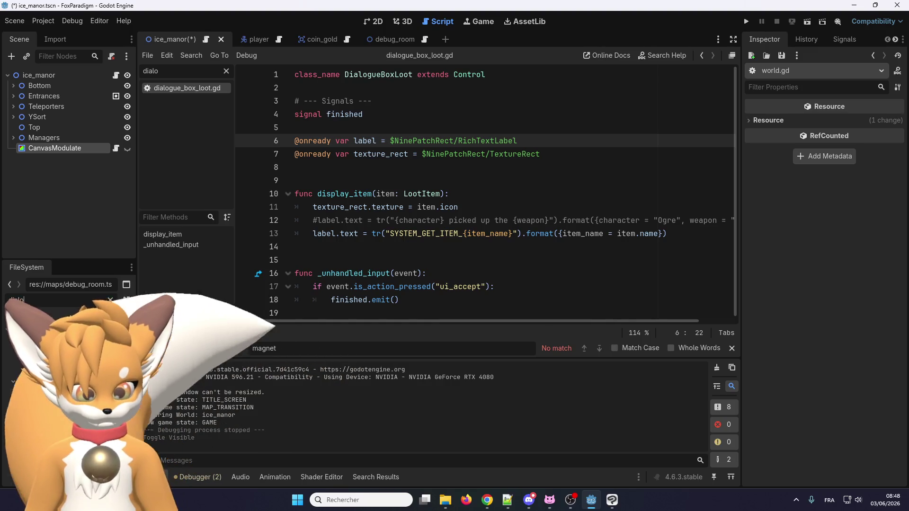
# Open dialogue_box.gd and compare it back and forth with dialogue_box_loot.gd.
pyautogui.doubleClick(48, 392)
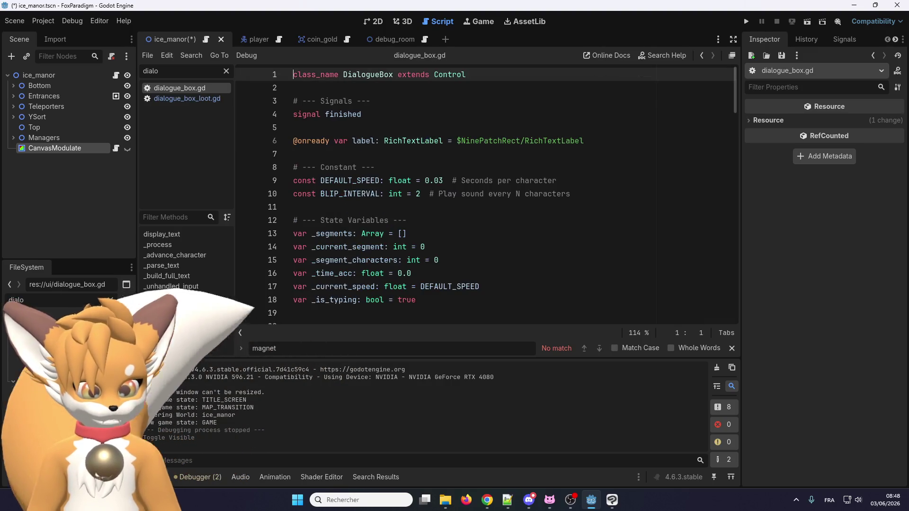
pyautogui.click(191, 99)
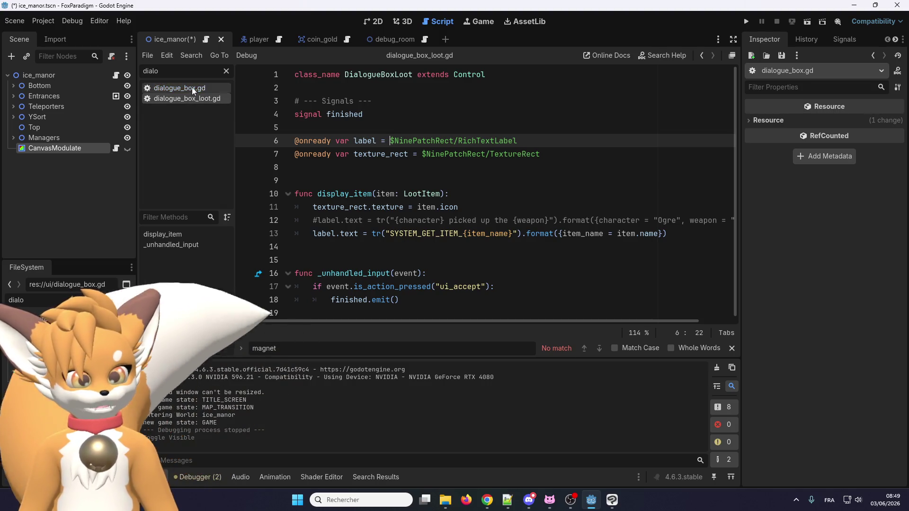
pyautogui.click(191, 87)
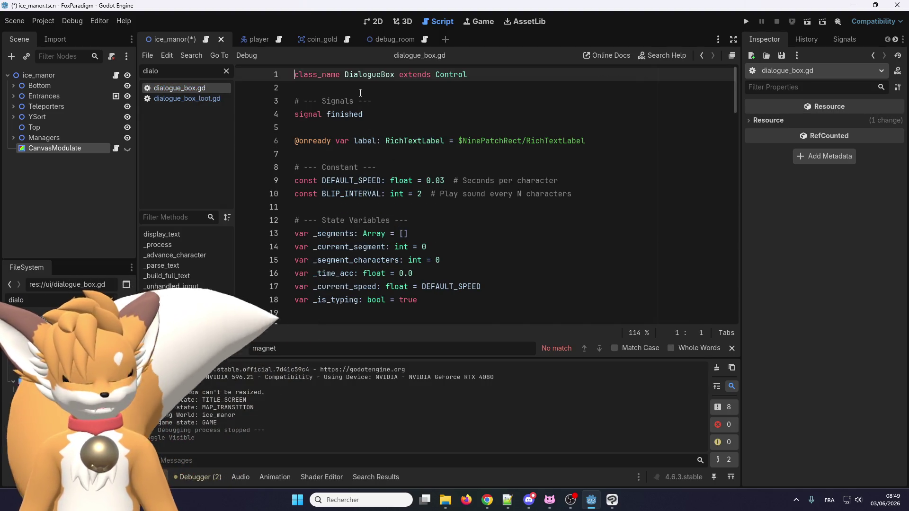
pyautogui.click(200, 100)
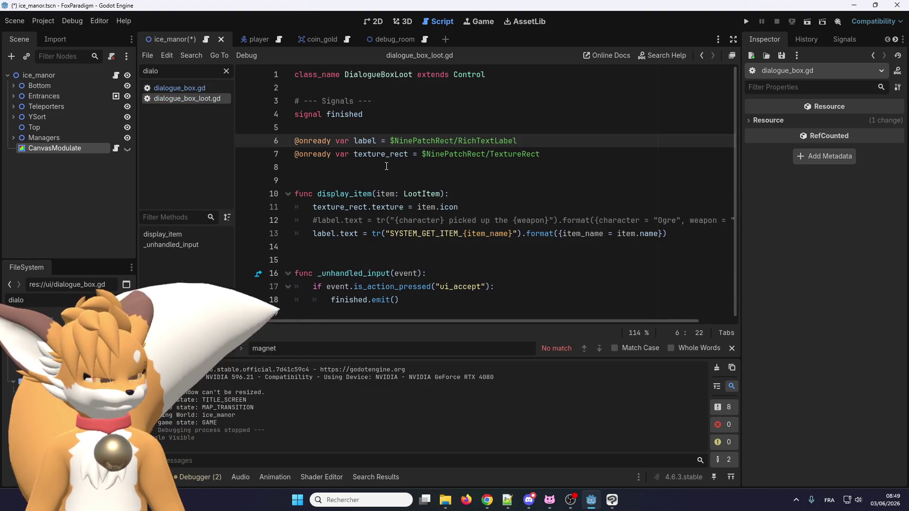
pyautogui.click(186, 88)
pyautogui.scroll(-10, 343, 204)
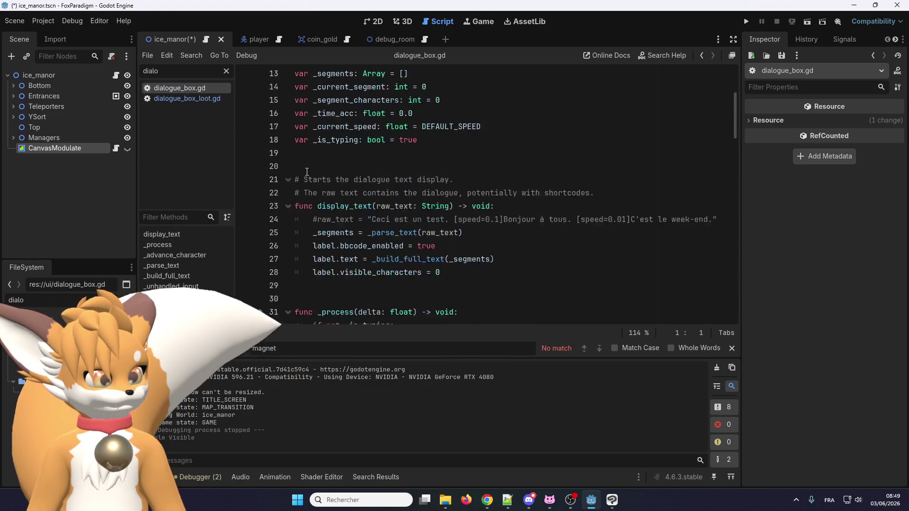
pyautogui.scroll(8, 343, 204)
pyautogui.scroll(1, 343, 204)
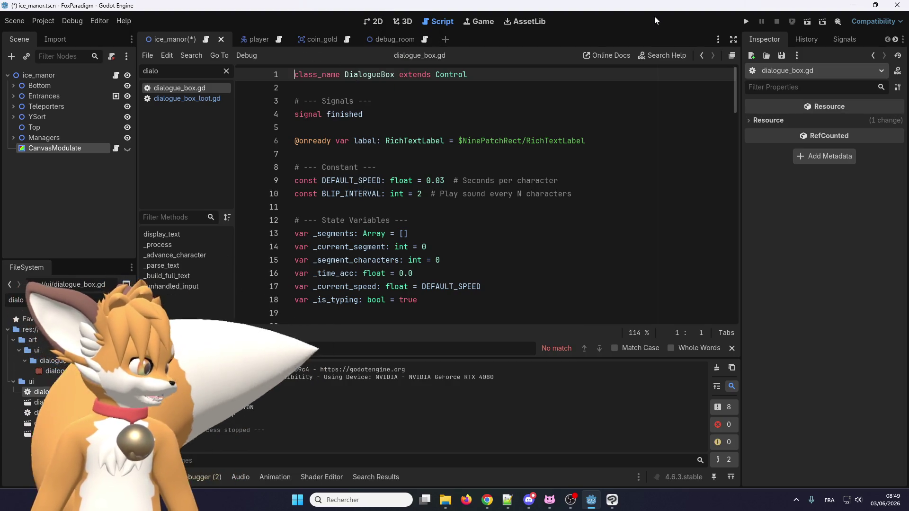
# Run the game, walk the fox to the walled room's signs, read one, then stop with F8.
pyautogui.click(744, 26)
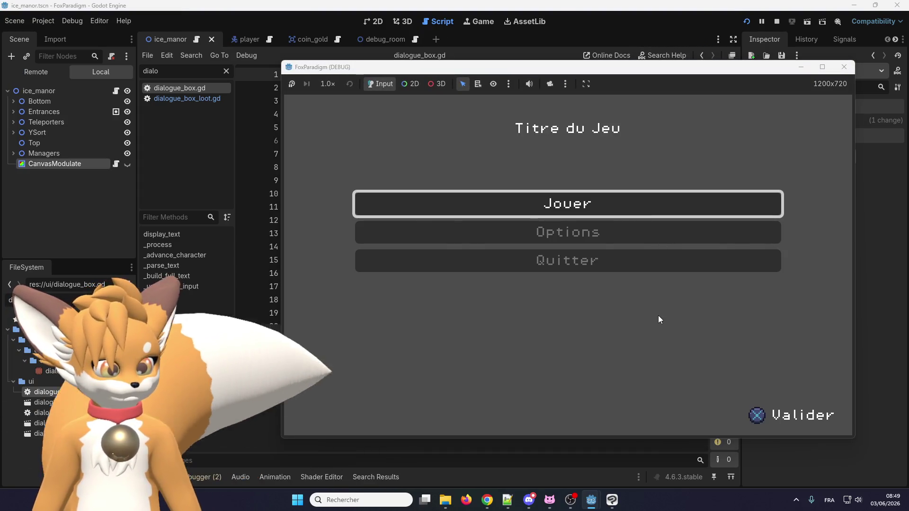
pyautogui.press('Return')
pyautogui.press('Return')
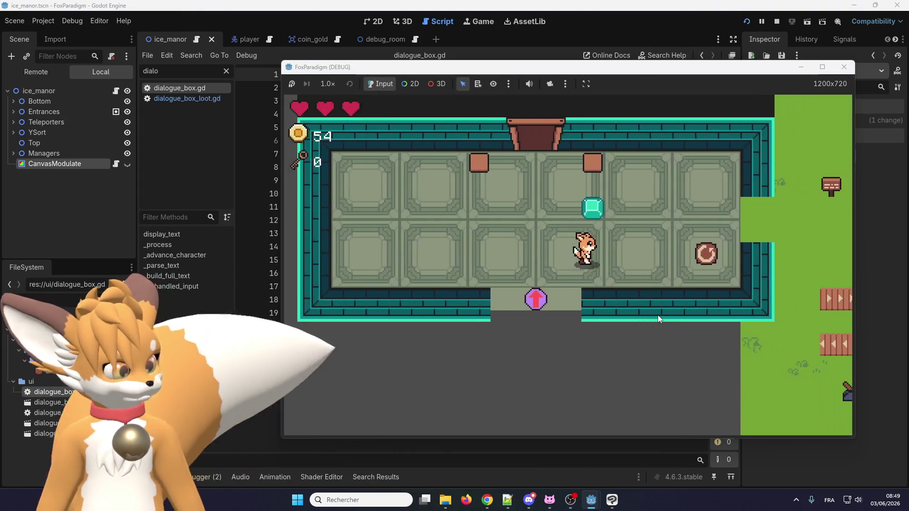
pyautogui.press('Right')
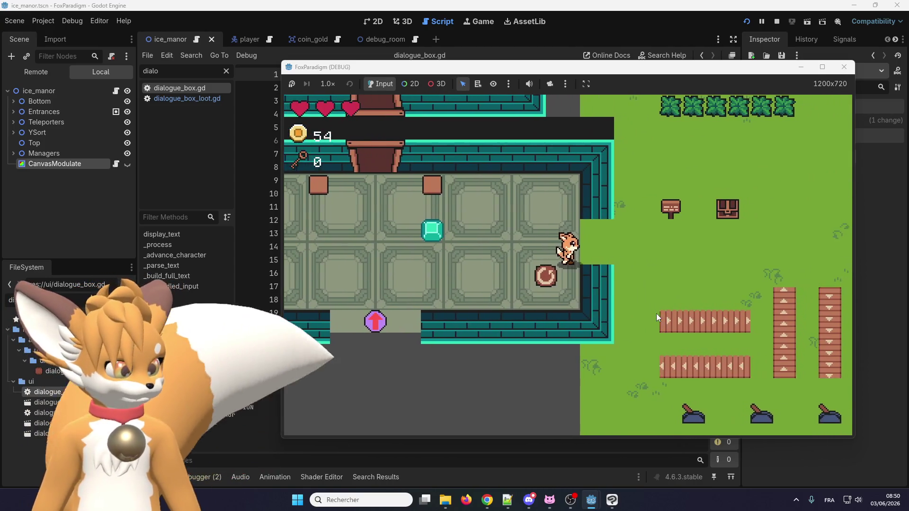
pyautogui.press('Right')
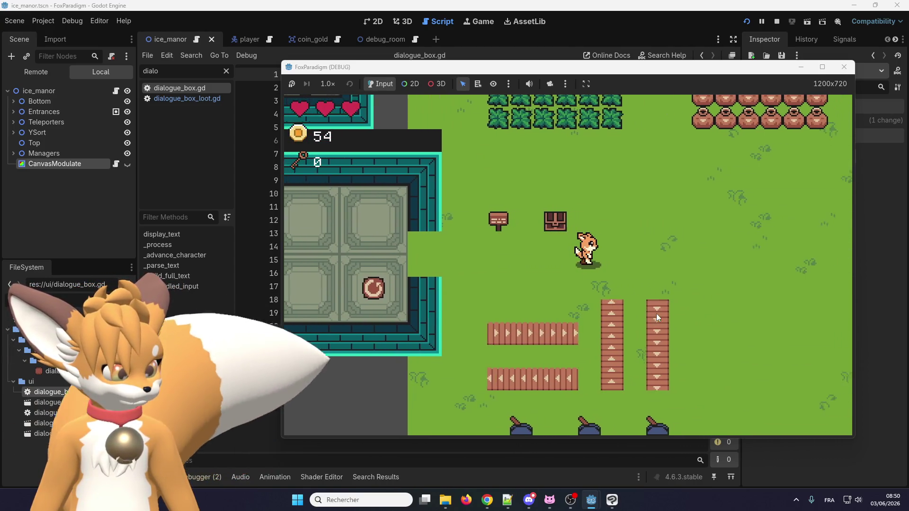
pyautogui.press('Right')
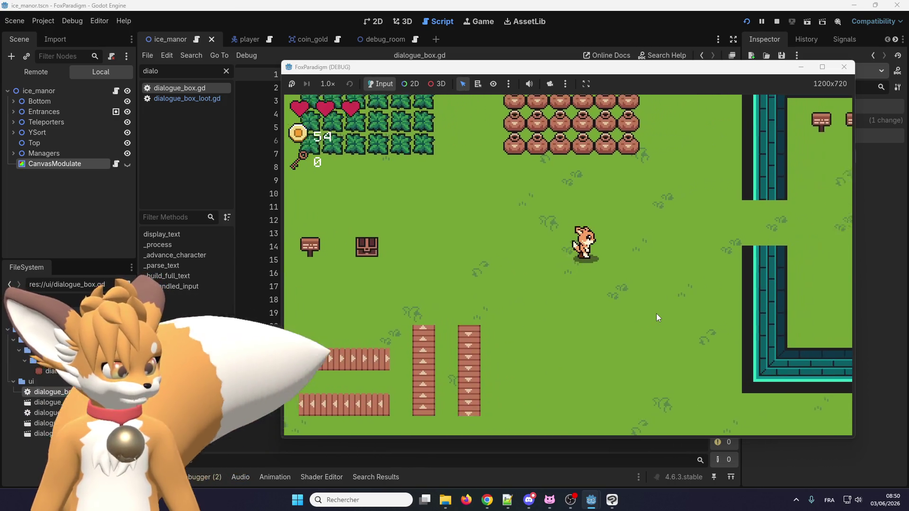
pyautogui.press('Right')
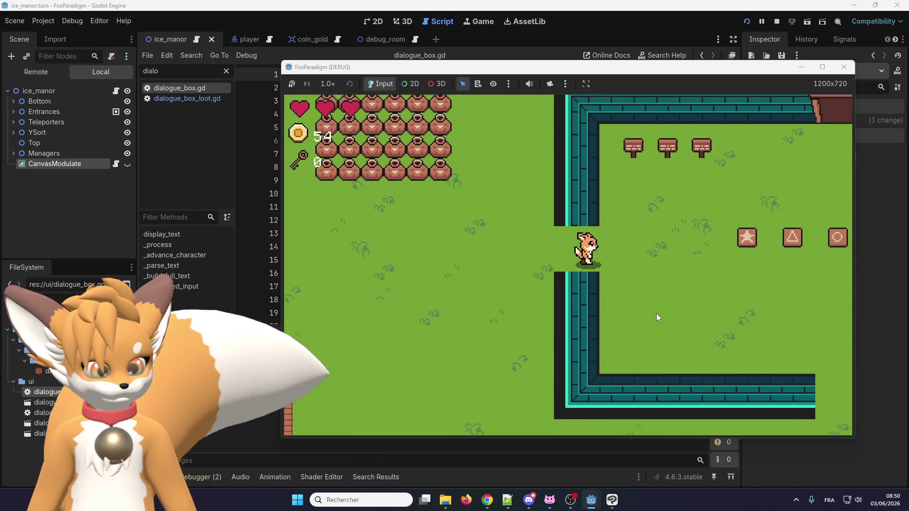
pyautogui.press('Up')
pyautogui.press('space')
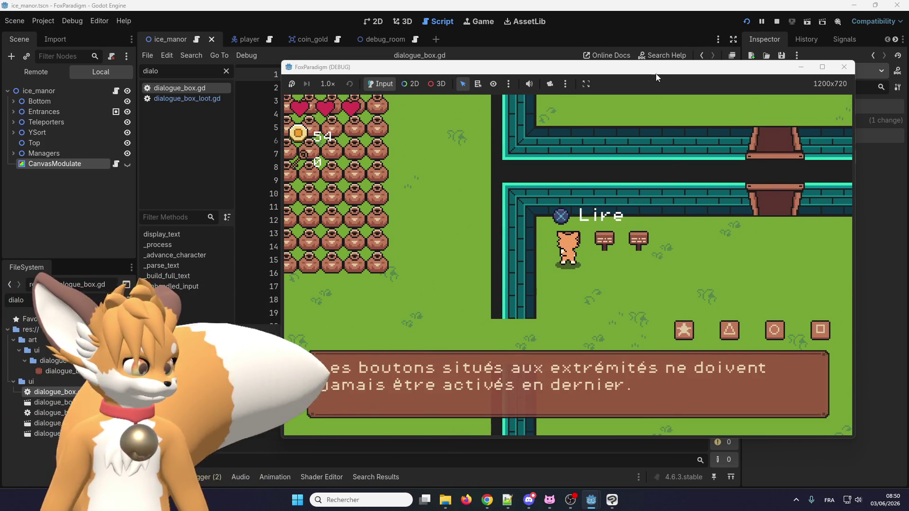
pyautogui.press('F8')
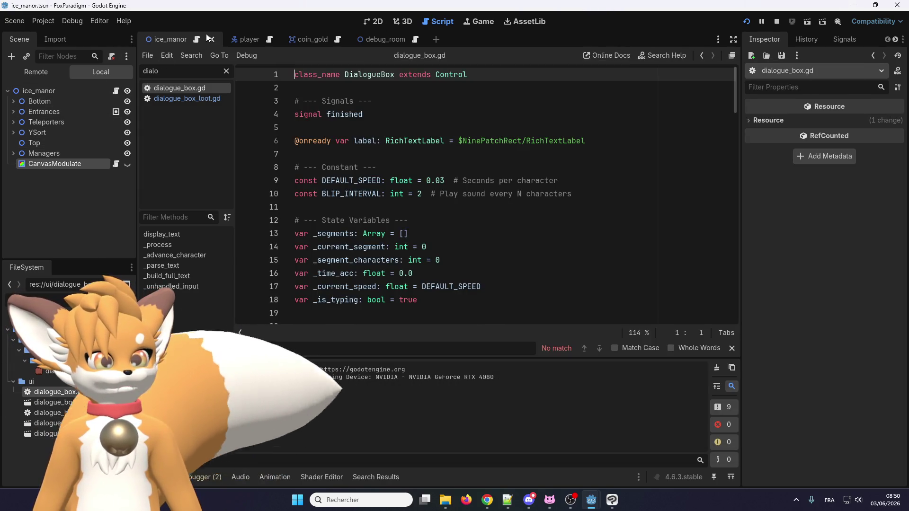
# Open dialogue_box, select its RichTextLabel, reveal the 9 px Normal Font Size override, and shrink the editor window.
pyautogui.click(368, 24)
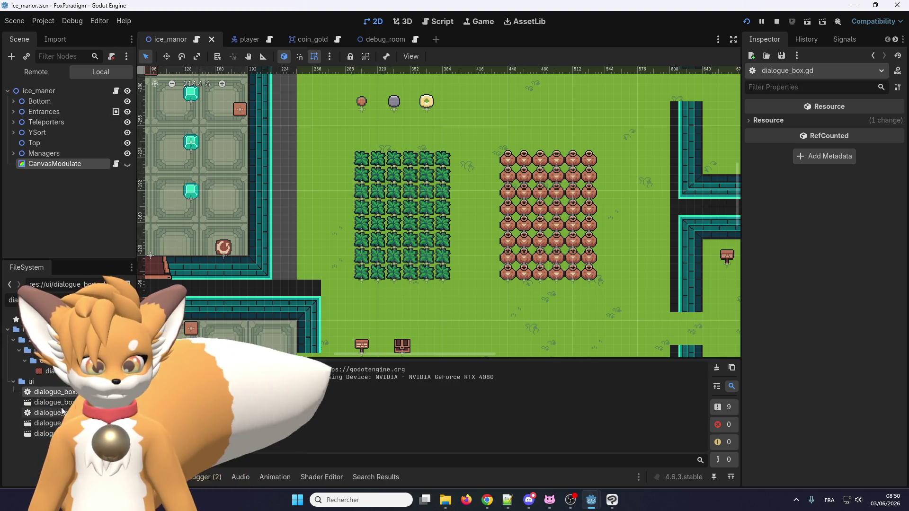
pyautogui.doubleClick(45, 433)
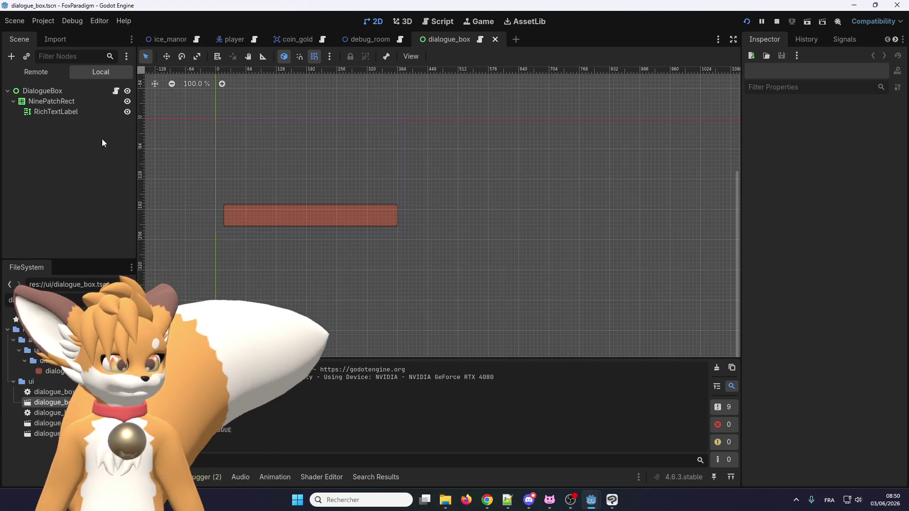
pyautogui.click(69, 113)
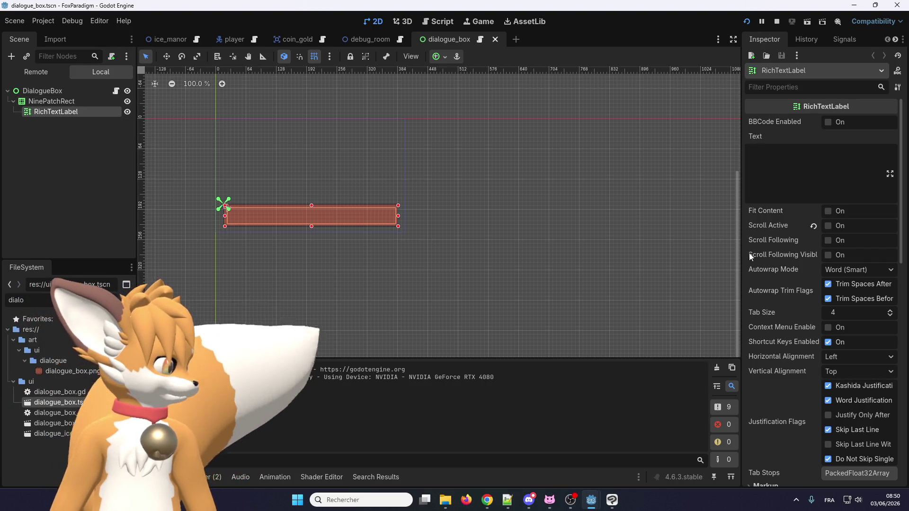
pyautogui.scroll(-7, 771, 263)
pyautogui.scroll(-5, 772, 272)
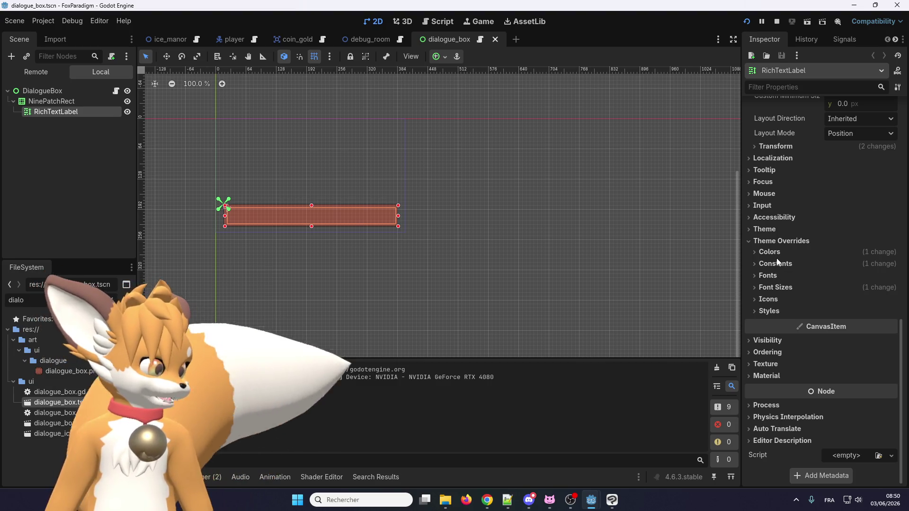
pyautogui.click(775, 286)
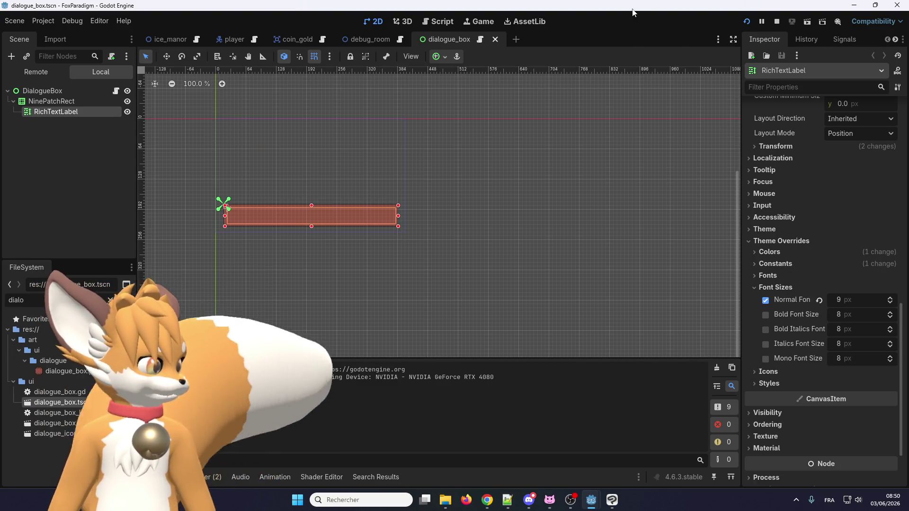
pyautogui.moveTo(704, 5)
pyautogui.mouseDown()
pyautogui.moveTo(604, 88)
pyautogui.moveTo(465, 93)
pyautogui.moveTo(401, 54)
pyautogui.moveTo(332, 77)
pyautogui.moveTo(190, 86)
pyautogui.moveTo(164, 96)
pyautogui.moveTo(276, 86)
pyautogui.moveTo(230, 99)
pyautogui.moveTo(163, 90)
pyautogui.moveTo(172, 91)
pyautogui.mouseUp()
pyautogui.scroll(-3, 232, 291)
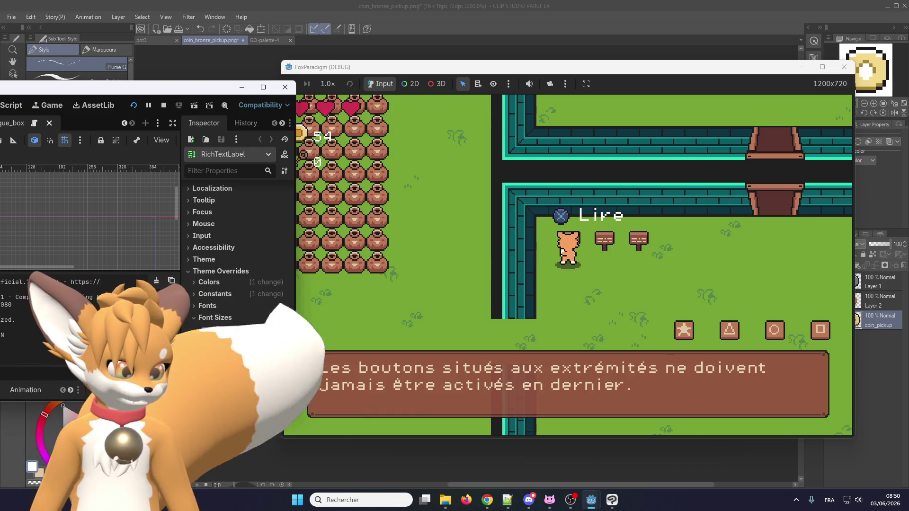
# Try the dialogue's Normal Font Size at 8, 7 and 10 px live, settling on 9 px.
pyautogui.click(277, 333)
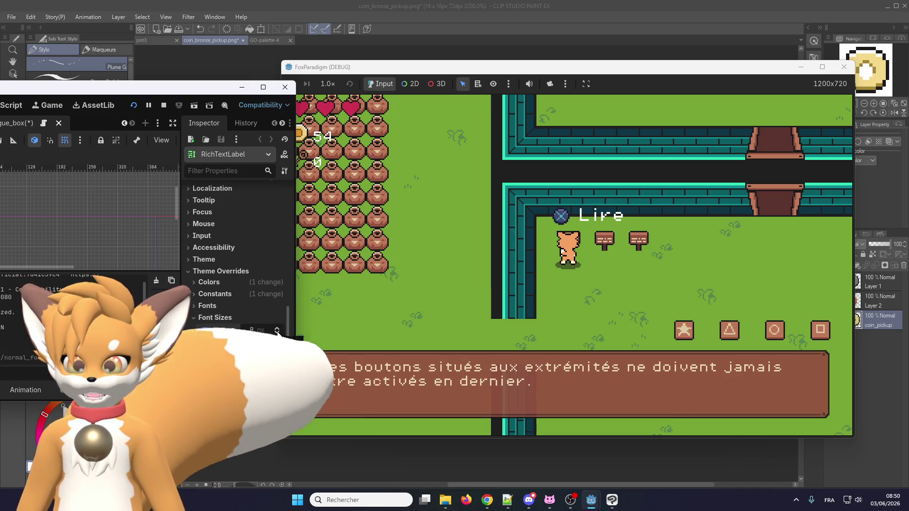
pyautogui.click(277, 333)
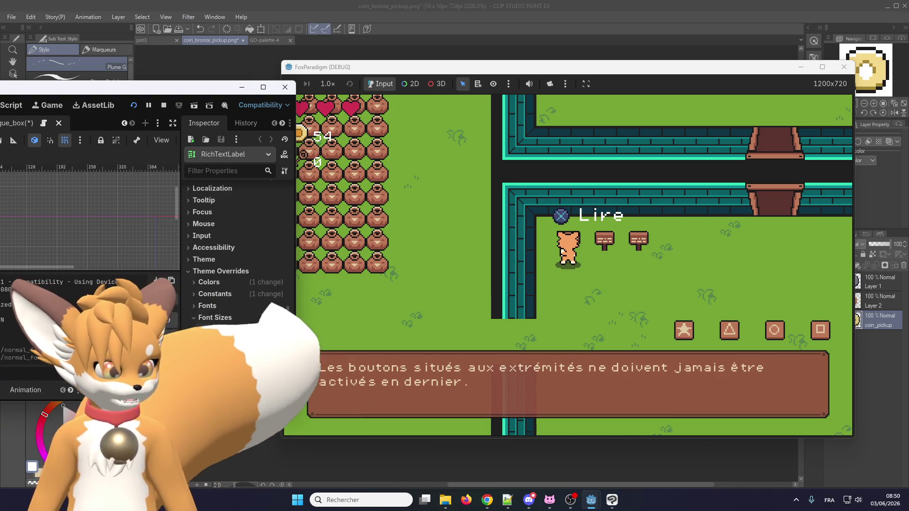
pyautogui.click(278, 329)
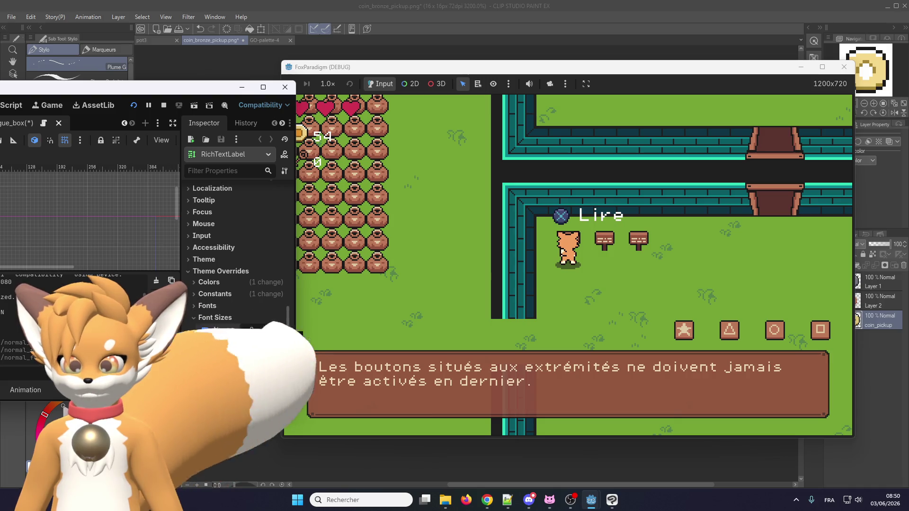
pyautogui.click(278, 329)
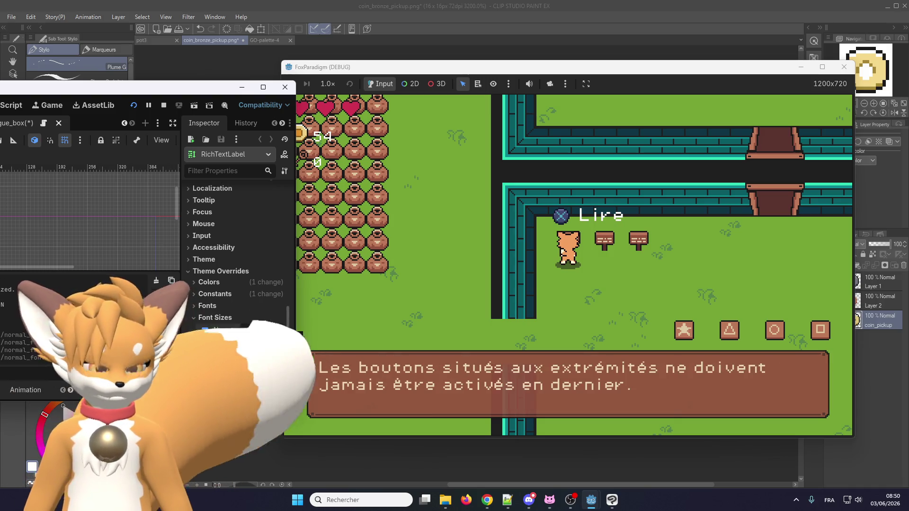
pyautogui.click(278, 329)
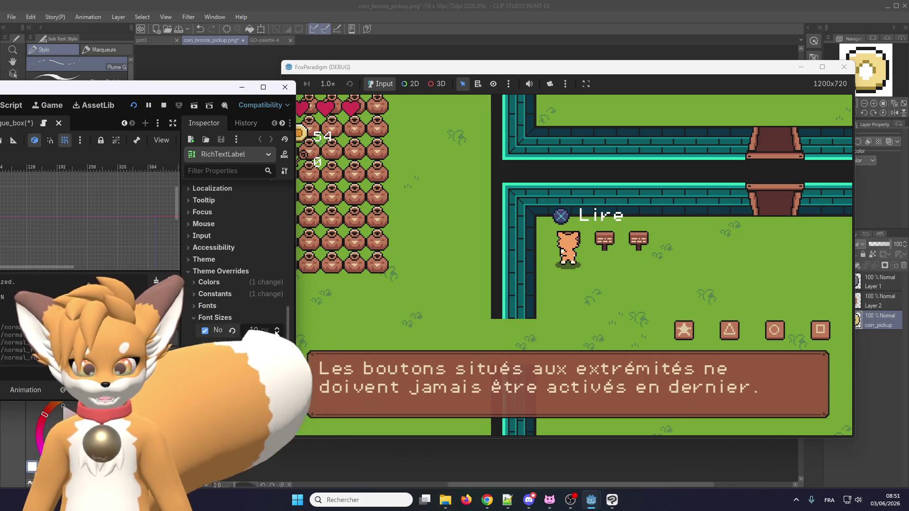
pyautogui.click(276, 334)
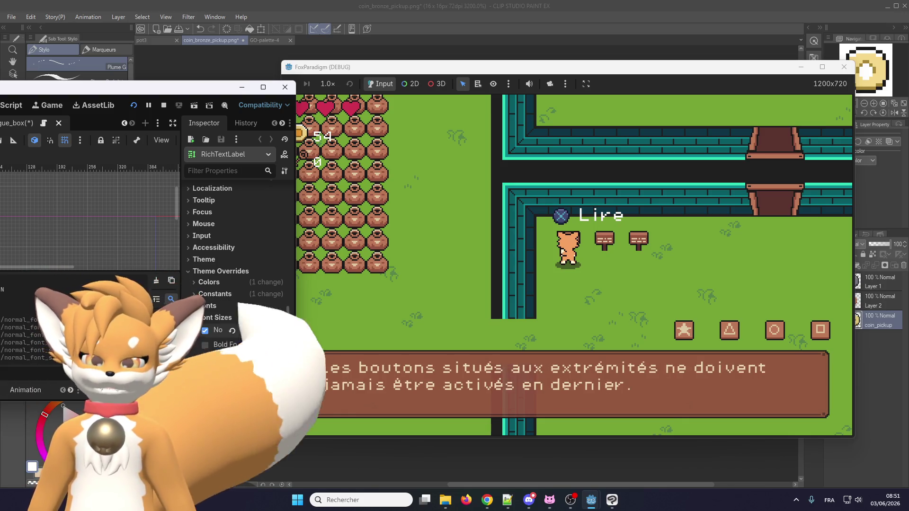
pyautogui.click(276, 334)
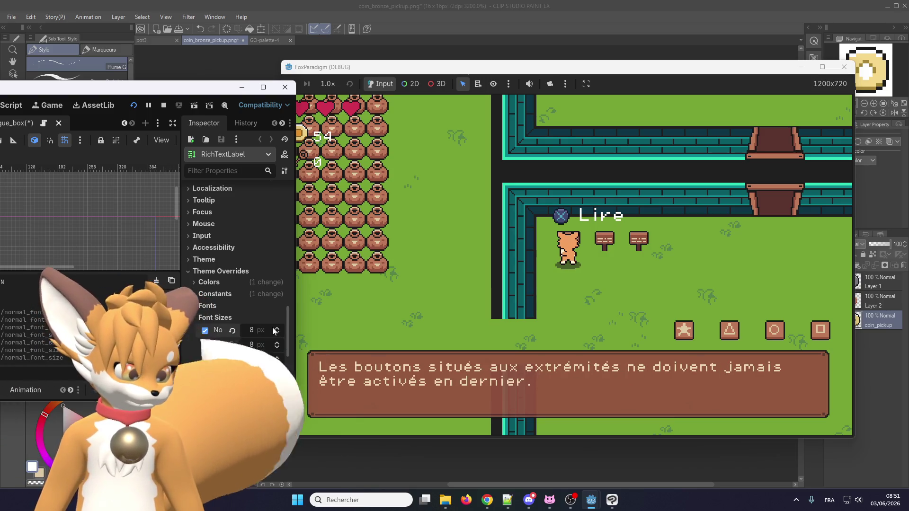
pyautogui.click(275, 330)
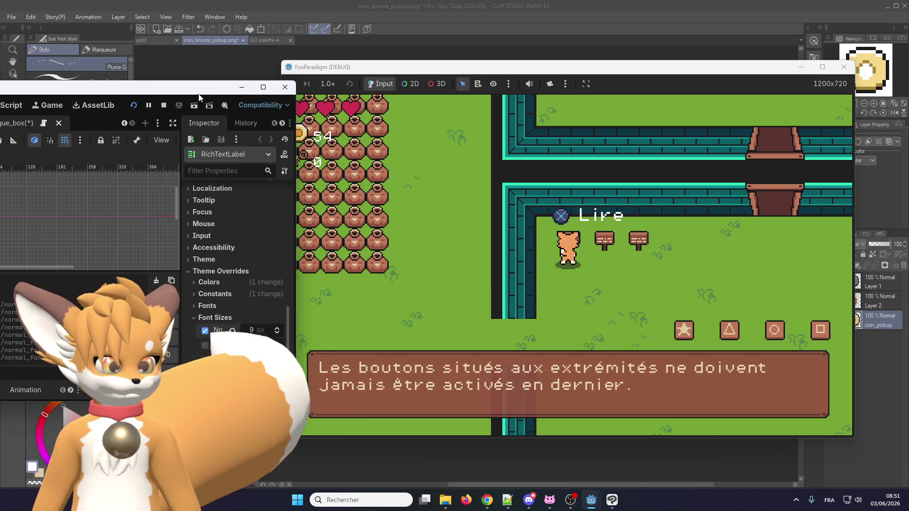
pyautogui.moveTo(199, 98); pyautogui.dragTo(555, 65)
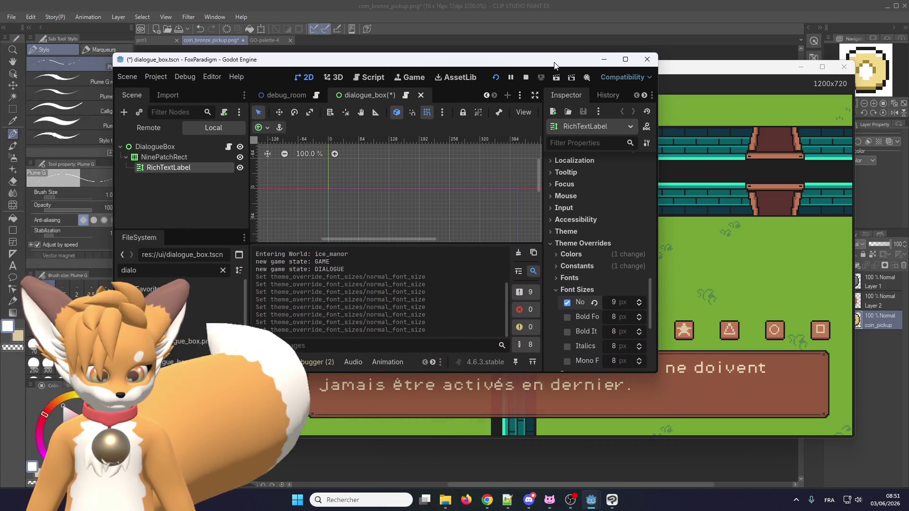
# Maximize the editor window, walk the fox around in the running game, then close the game.
pyautogui.doubleClick(552, 64)
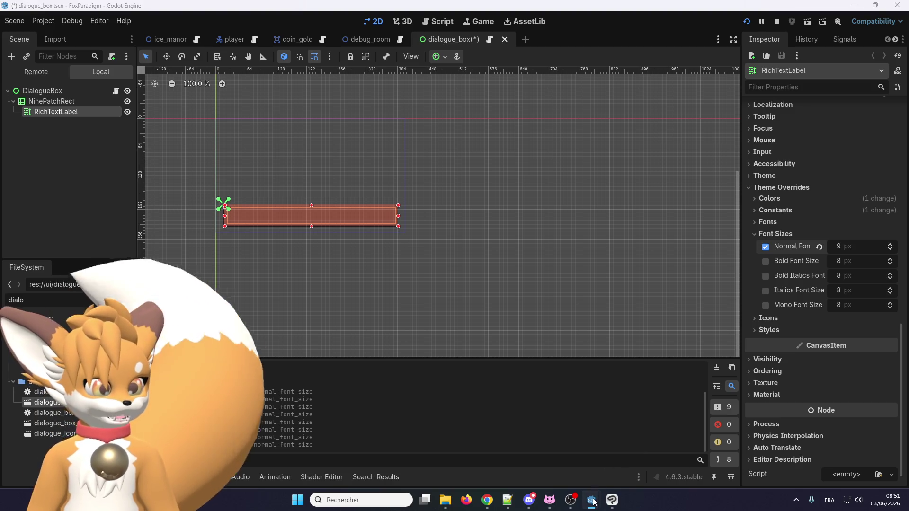
pyautogui.moveTo(591, 500)
pyautogui.click(619, 441)
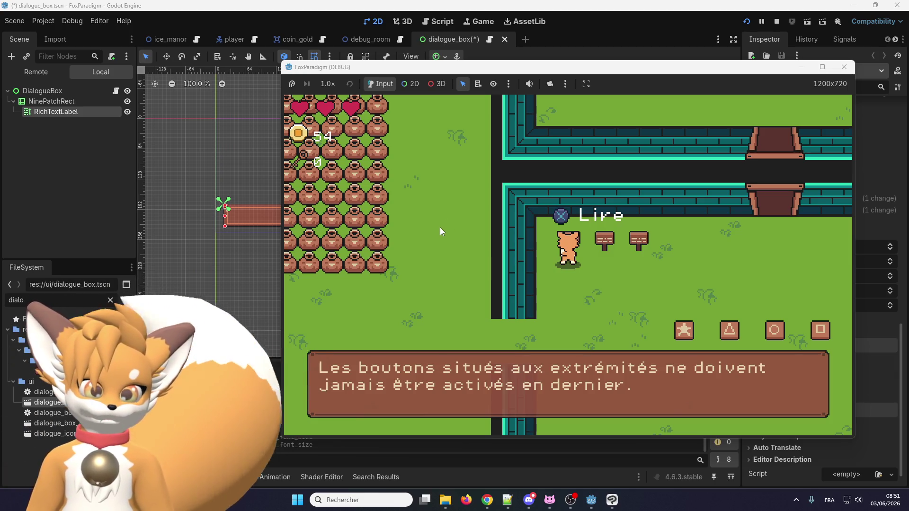
pyautogui.press('Return')
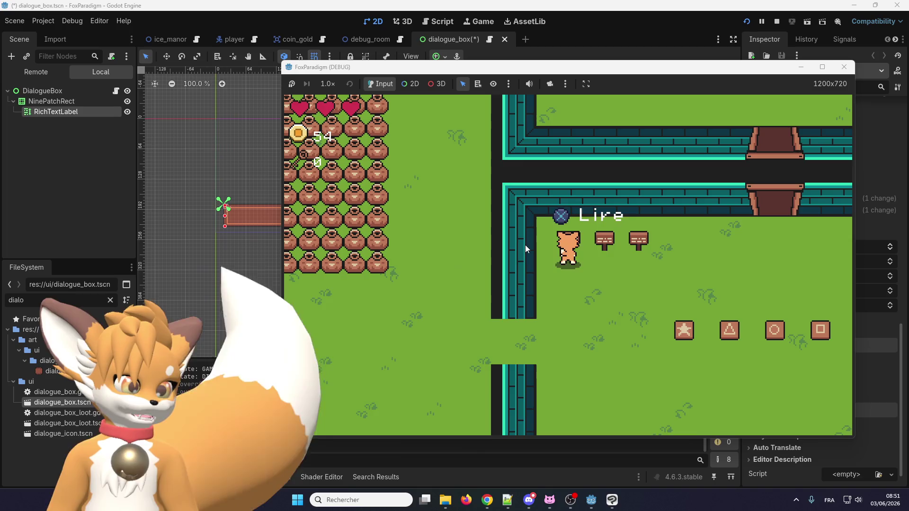
pyautogui.press('Down')
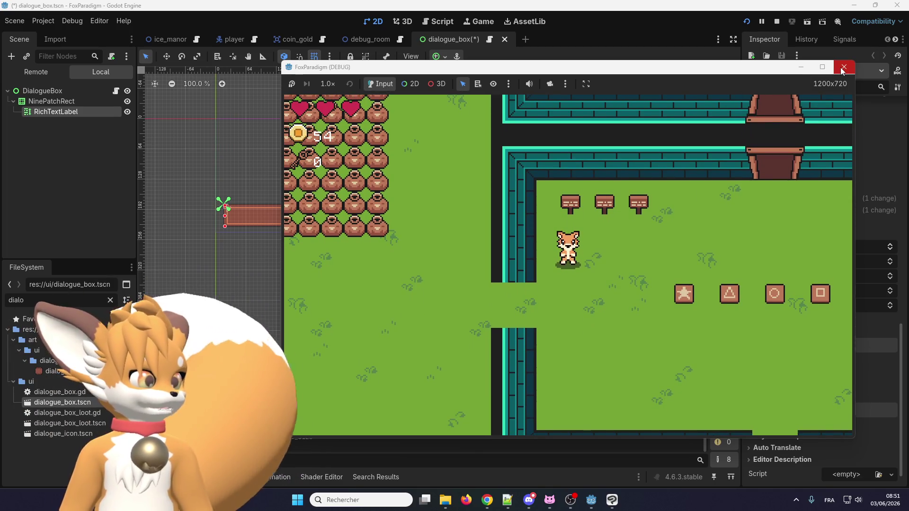
pyautogui.press('Left')
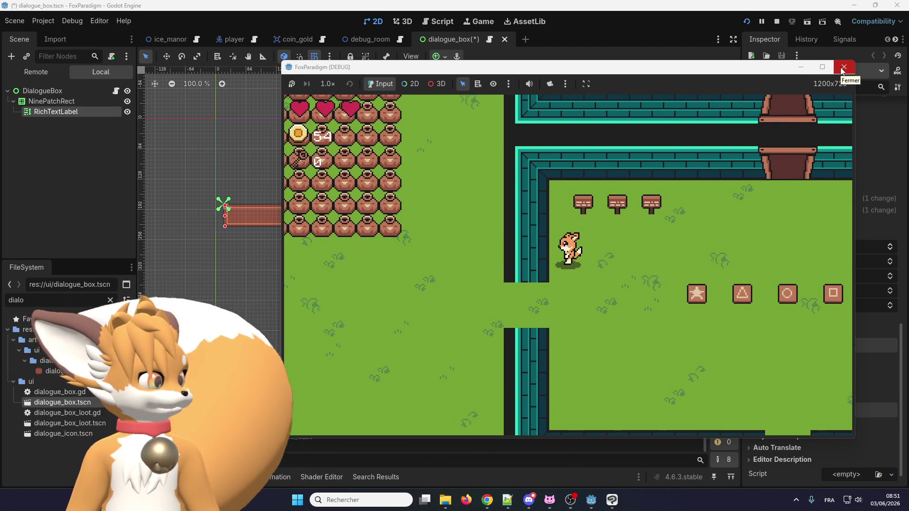
pyautogui.click(843, 67)
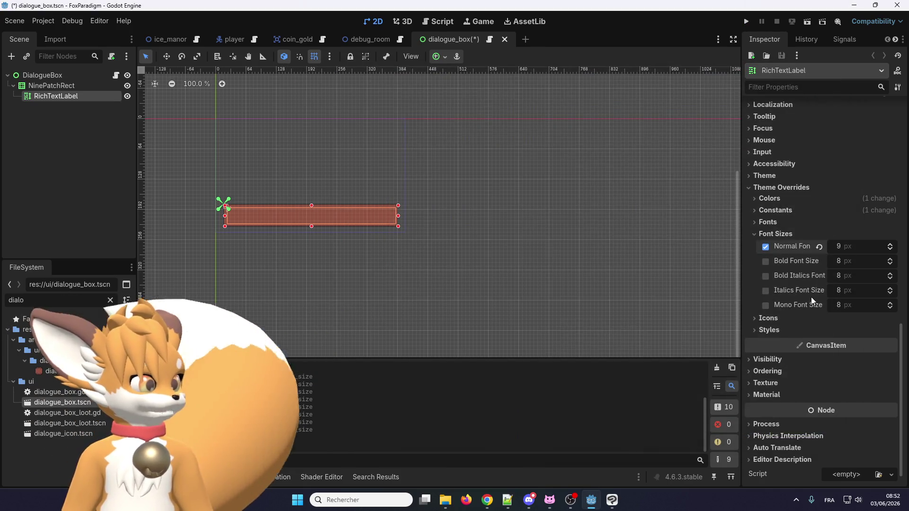
# Save the scene, run the project, and choose Jouer on the title menu.
pyautogui.scroll(6, 404, 227)
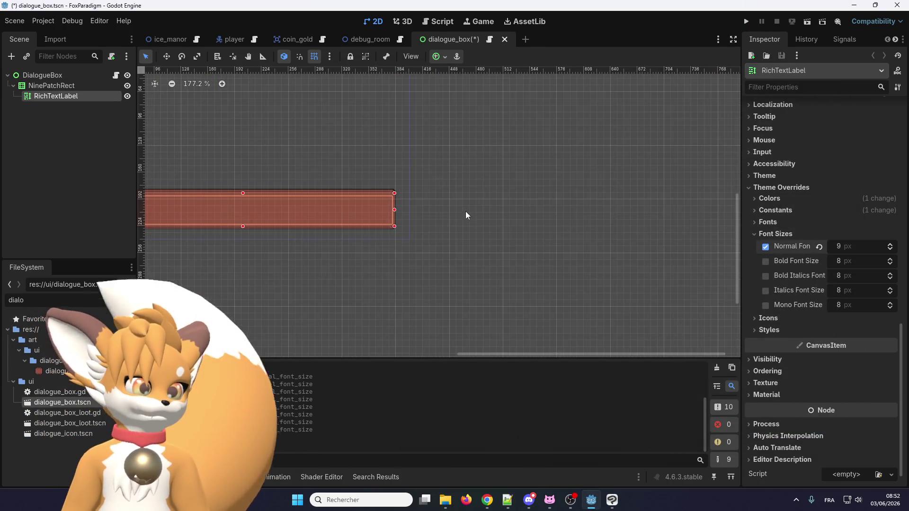
pyautogui.scroll(-2, 465, 211)
pyautogui.scroll(3, 209, 209)
pyautogui.scroll(1, 462, 215)
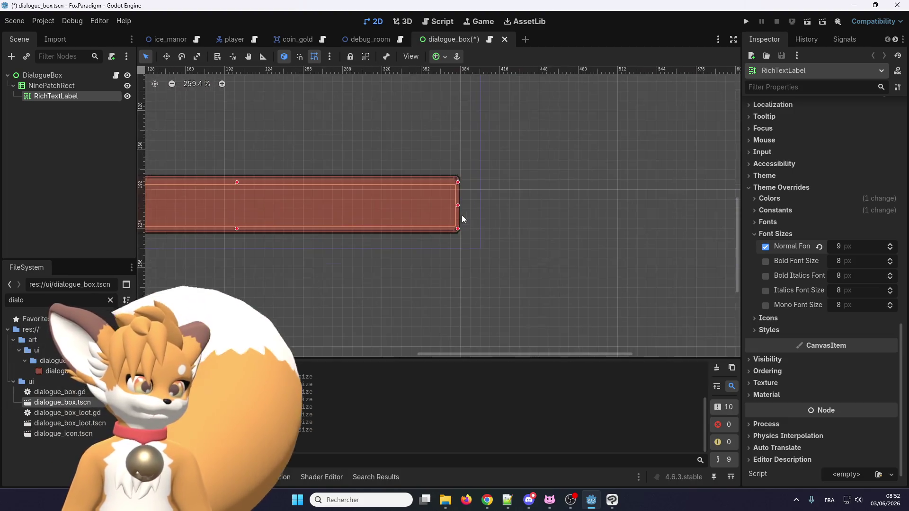
pyautogui.scroll(7, 460, 211)
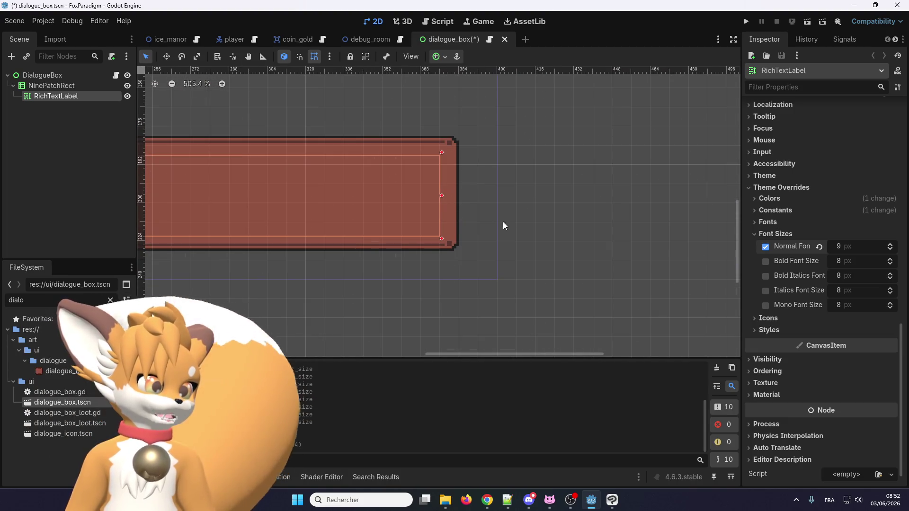
pyautogui.scroll(-12, 520, 223)
pyautogui.scroll(4, 284, 201)
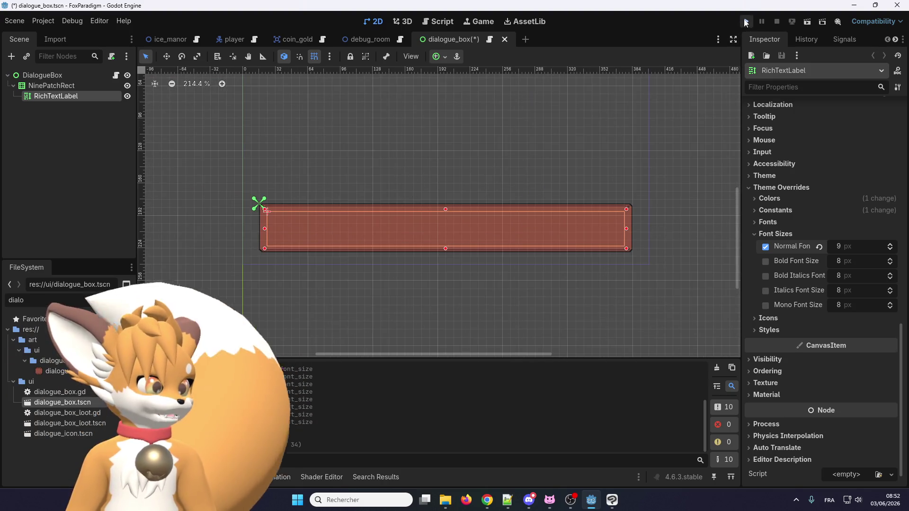
pyautogui.click(746, 22)
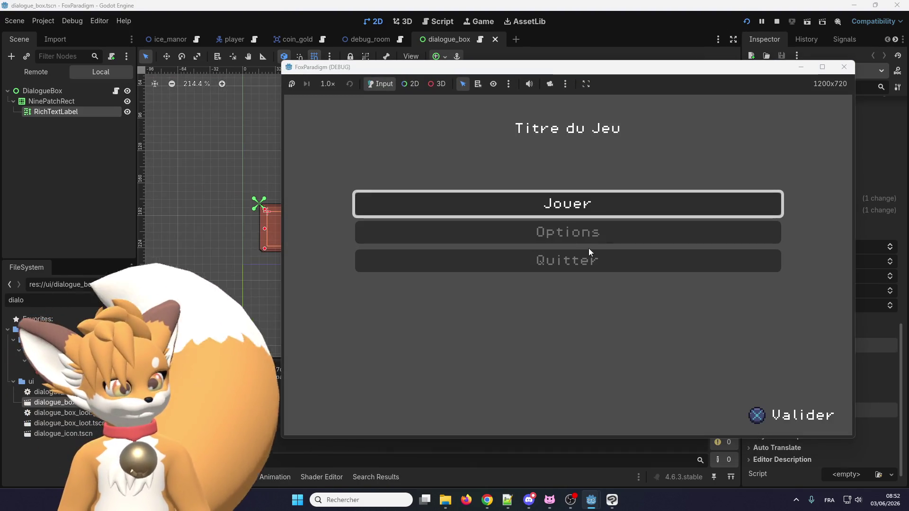
pyautogui.press('Return')
# Walk the fox to the signpost, open and close its test dialogue, then close the game.
pyautogui.press('Right')
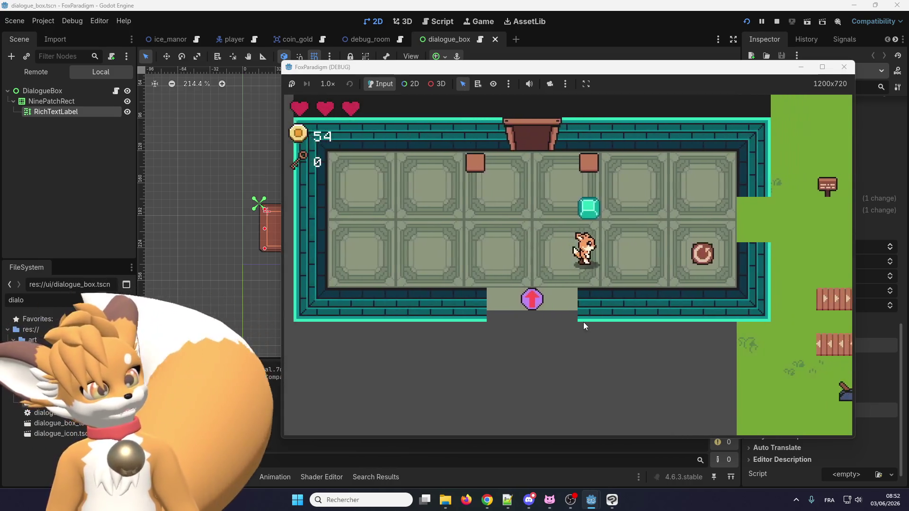
pyautogui.press('Up')
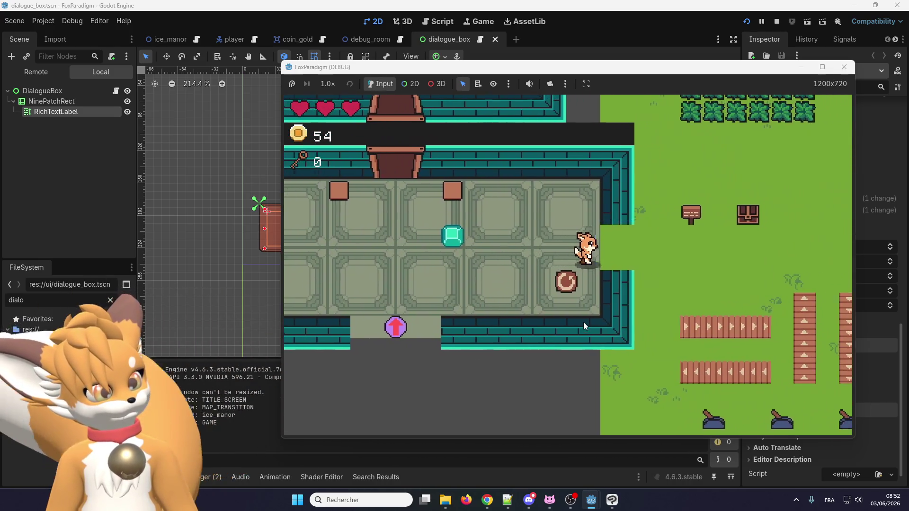
pyautogui.press('Right')
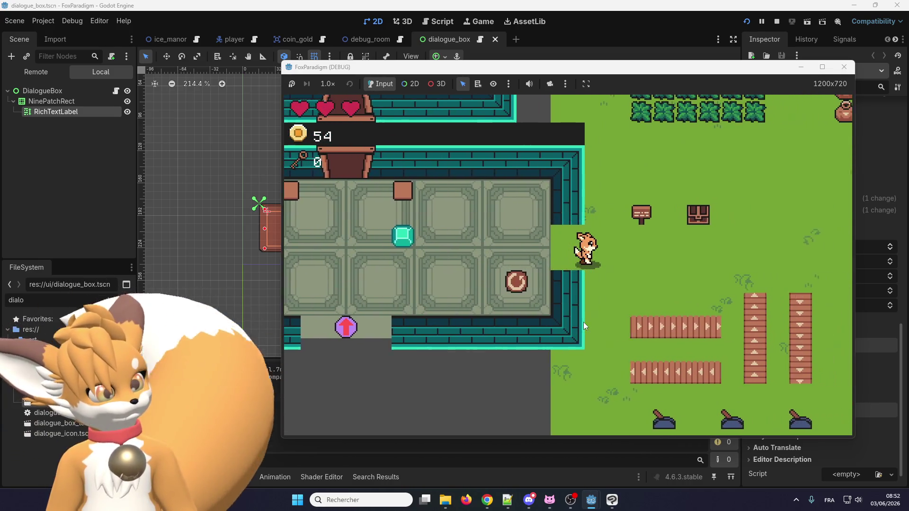
pyautogui.press('Up')
pyautogui.press('e')
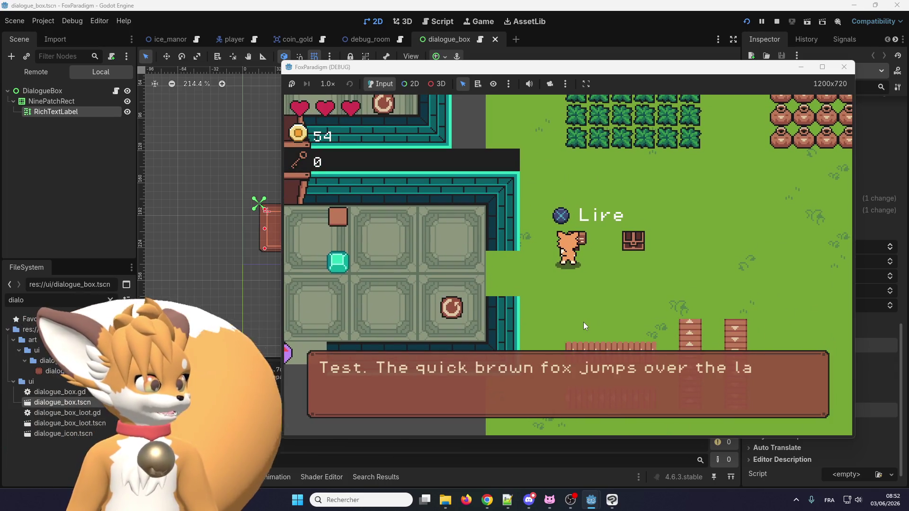
pyautogui.press('e')
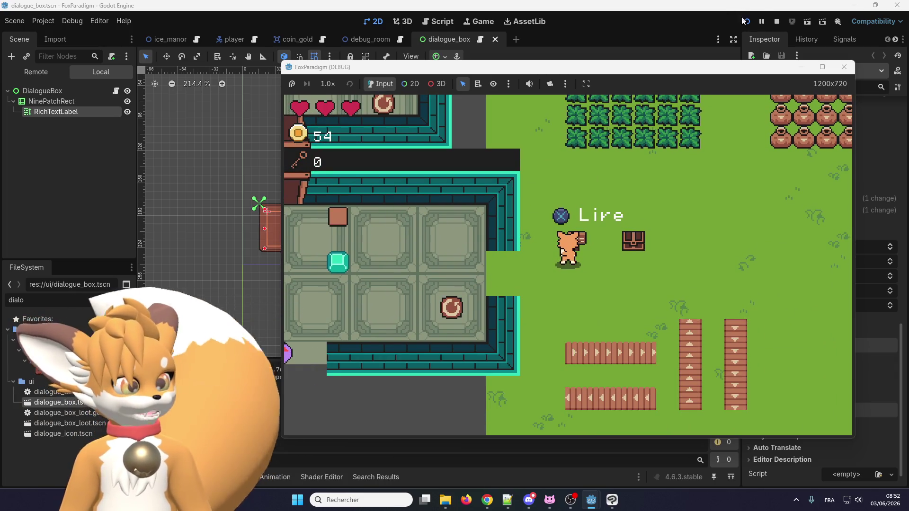
pyautogui.click(843, 68)
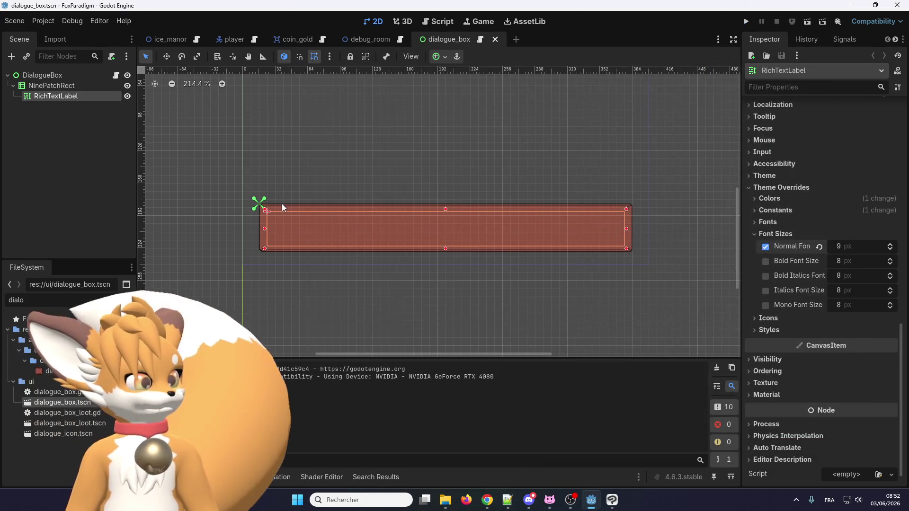
# Widen the RichTextLabel's right edge slightly and save the dialogue_box scene.
pyautogui.scroll(8, 615, 224)
pyautogui.moveTo(632, 233); pyautogui.dragTo(644, 233)
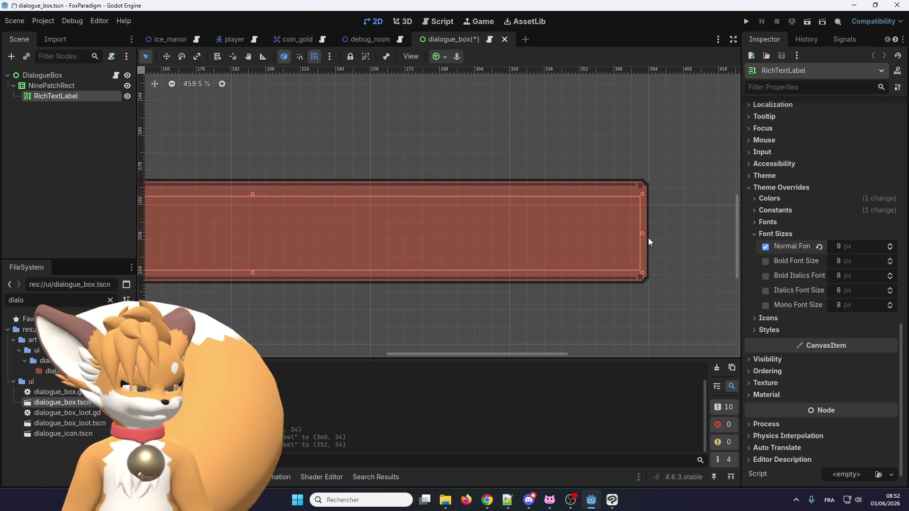
pyautogui.scroll(-4, 648, 239)
pyautogui.hotkey('ctrl', 's')
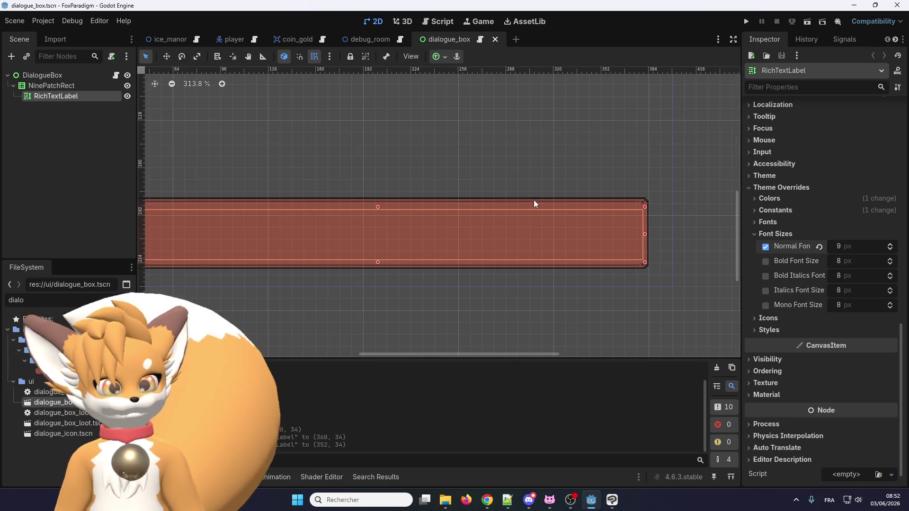
pyautogui.scroll(-5, 534, 203)
pyautogui.scroll(8, 256, 180)
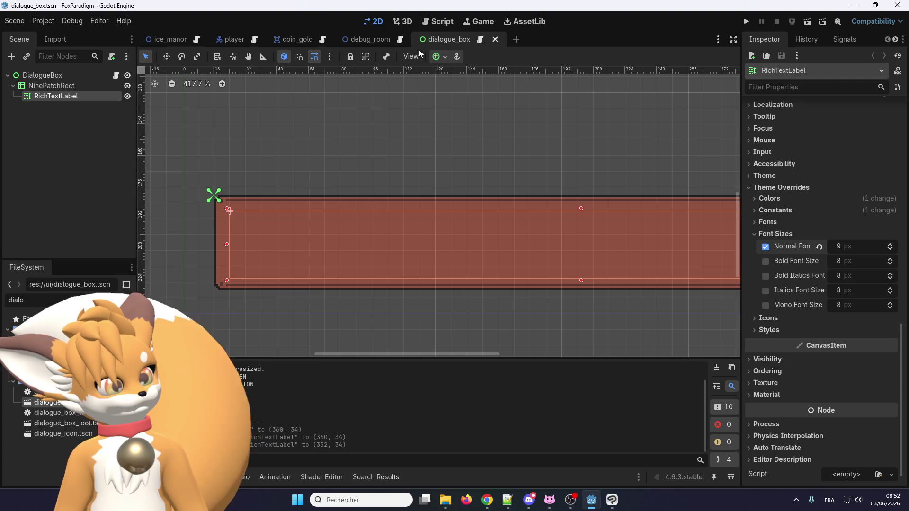
# Open dialogue_box.gd and scroll through its code.
pyautogui.click(483, 40)
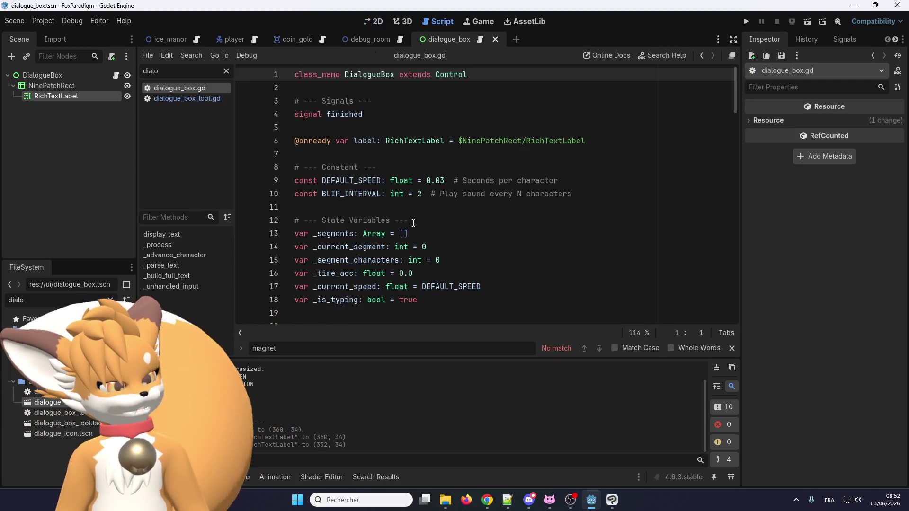
pyautogui.scroll(-3, 413, 223)
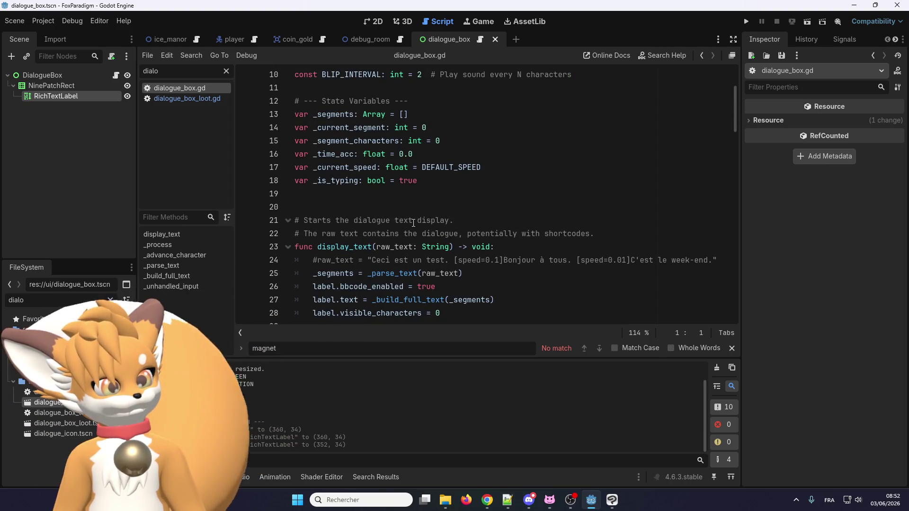
pyautogui.scroll(-2, 413, 223)
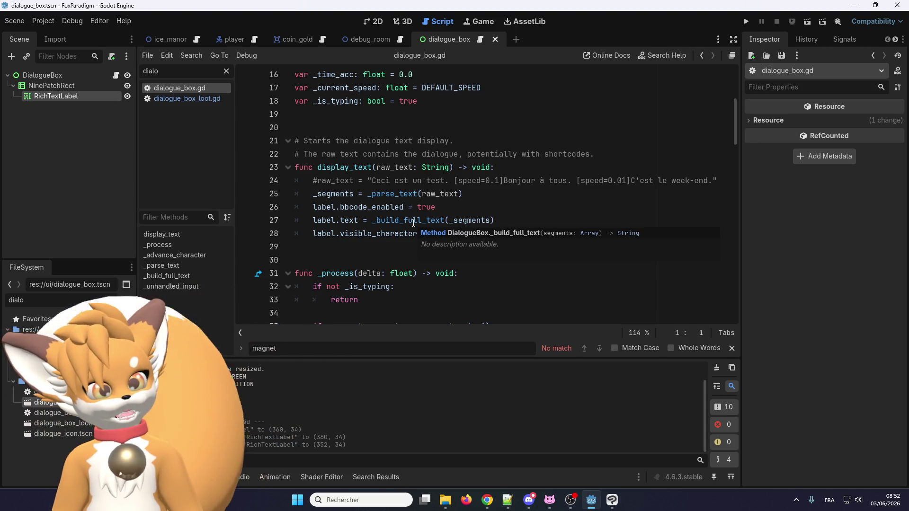
pyautogui.scroll(-3, 413, 223)
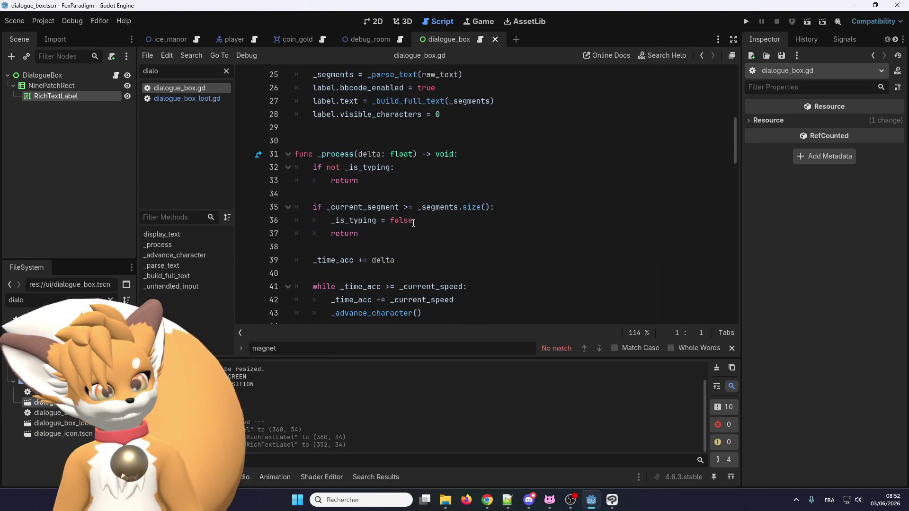
pyautogui.scroll(3, 413, 222)
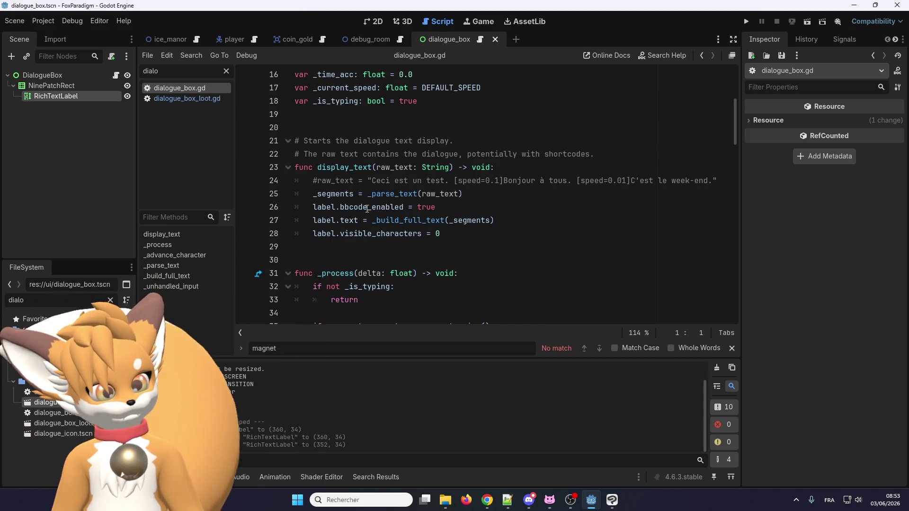
pyautogui.moveTo(368, 208)
pyautogui.scroll(-2, 367, 209)
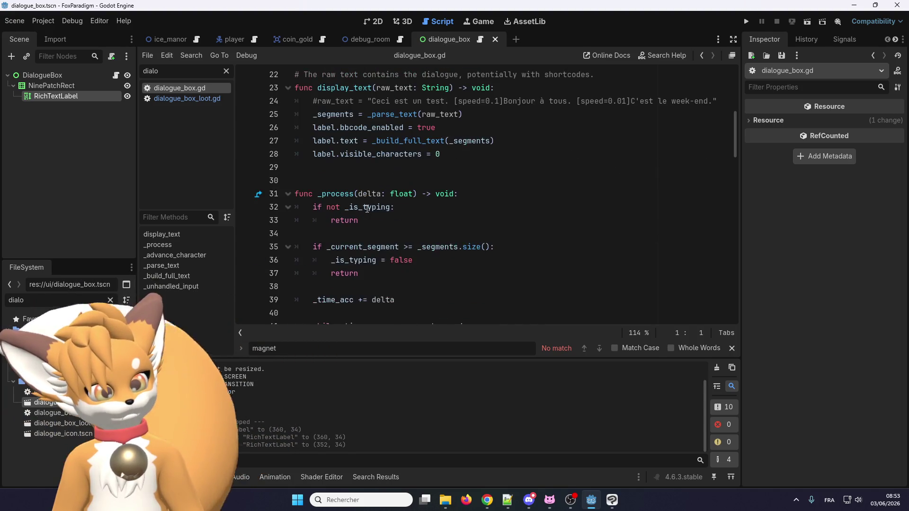
pyautogui.scroll(-3, 367, 209)
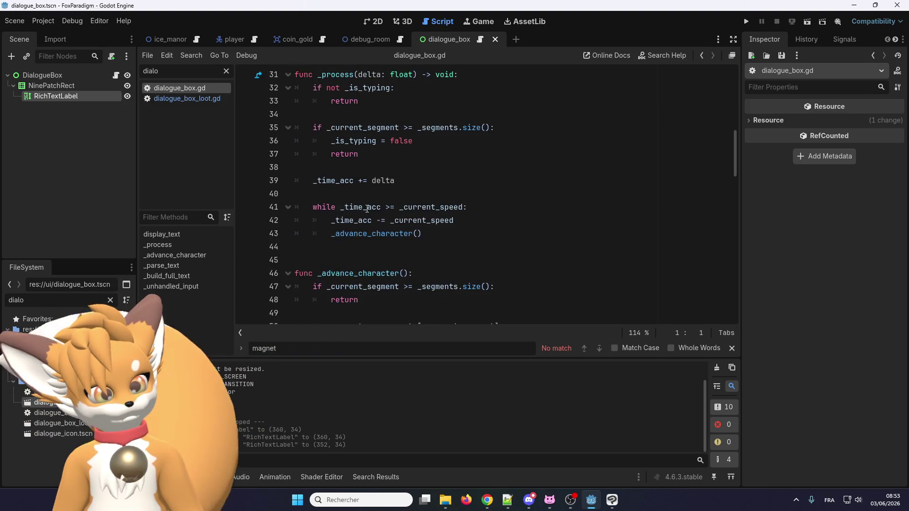
pyautogui.scroll(-4, 367, 209)
pyautogui.scroll(-2, 367, 209)
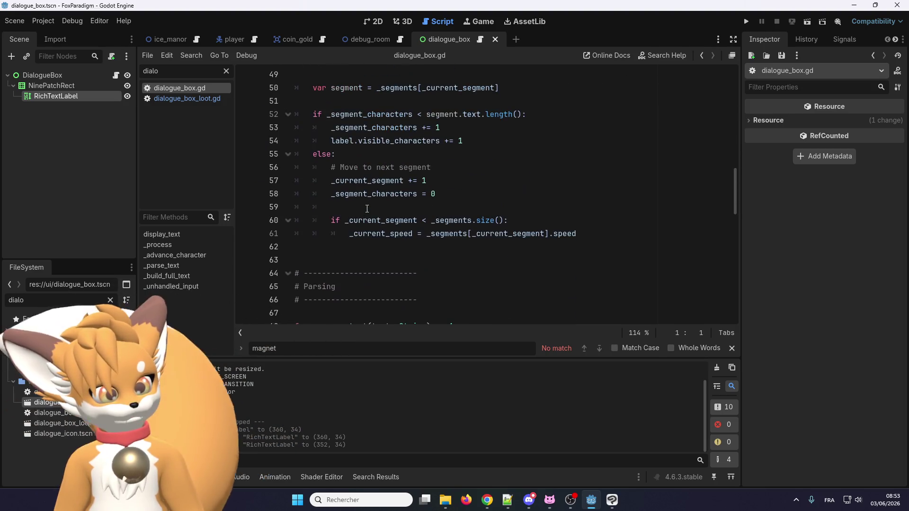
pyautogui.scroll(-4, 367, 209)
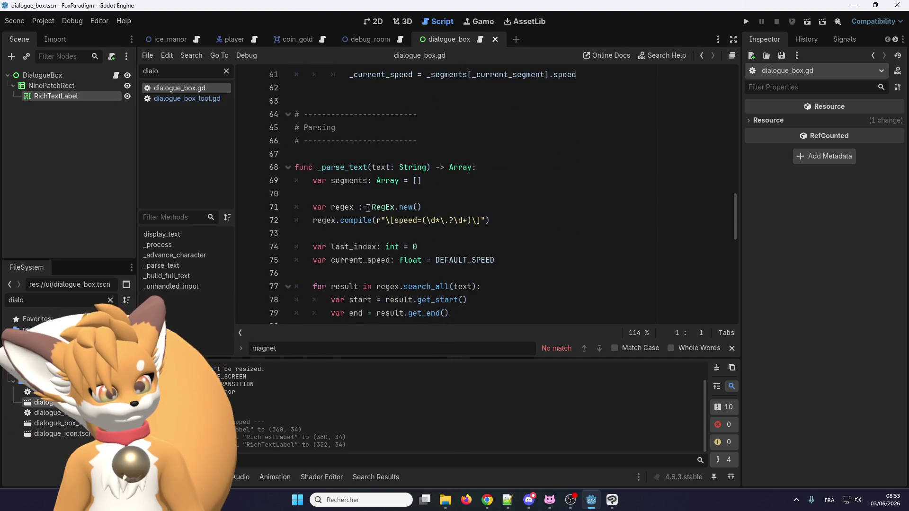
pyautogui.scroll(-5, 368, 209)
pyautogui.scroll(-6, 368, 208)
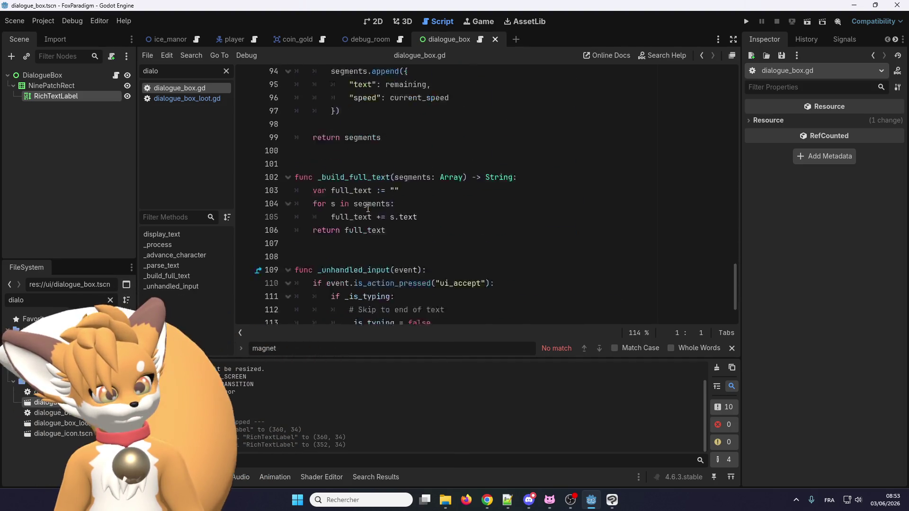
pyautogui.scroll(-2, 368, 208)
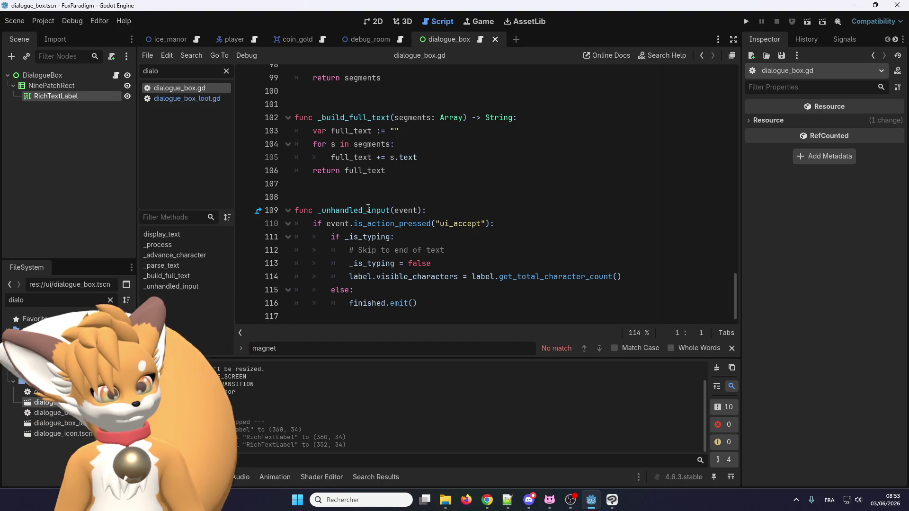
pyautogui.scroll(5, 368, 208)
pyautogui.scroll(4, 369, 208)
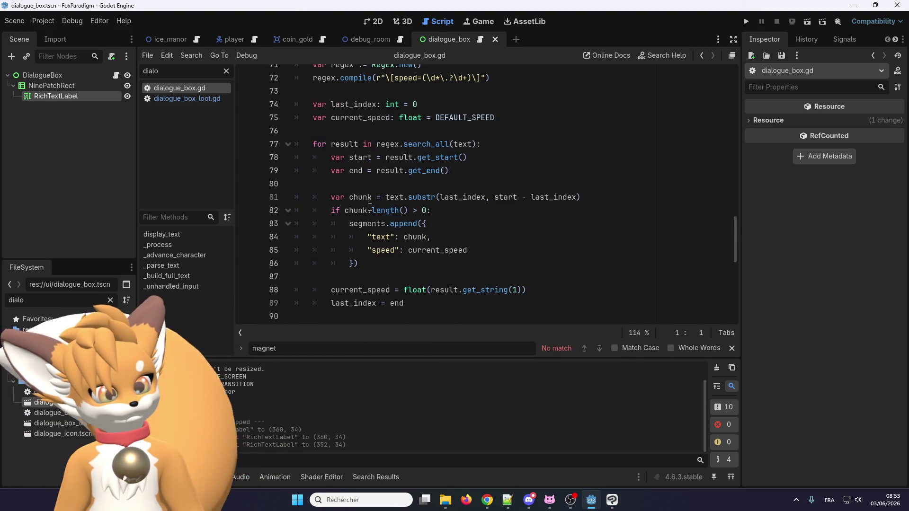
pyautogui.scroll(19, 369, 206)
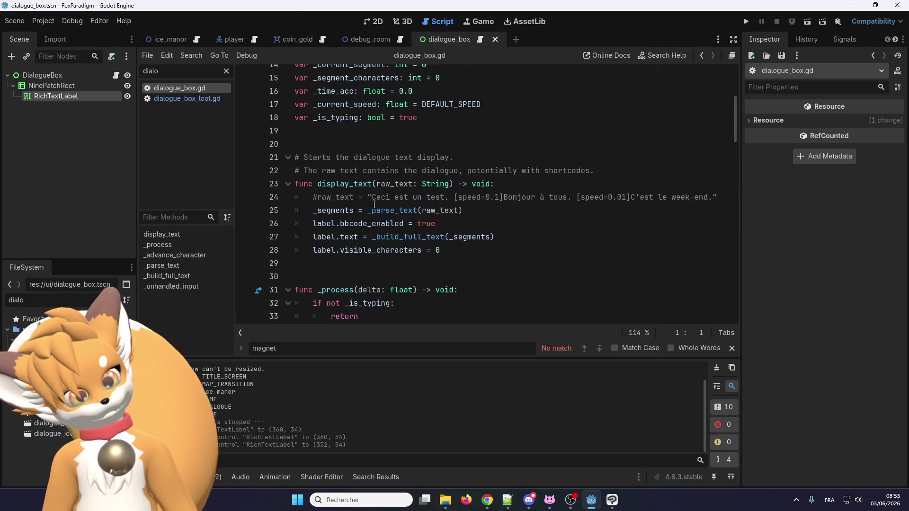
pyautogui.scroll(5, 373, 205)
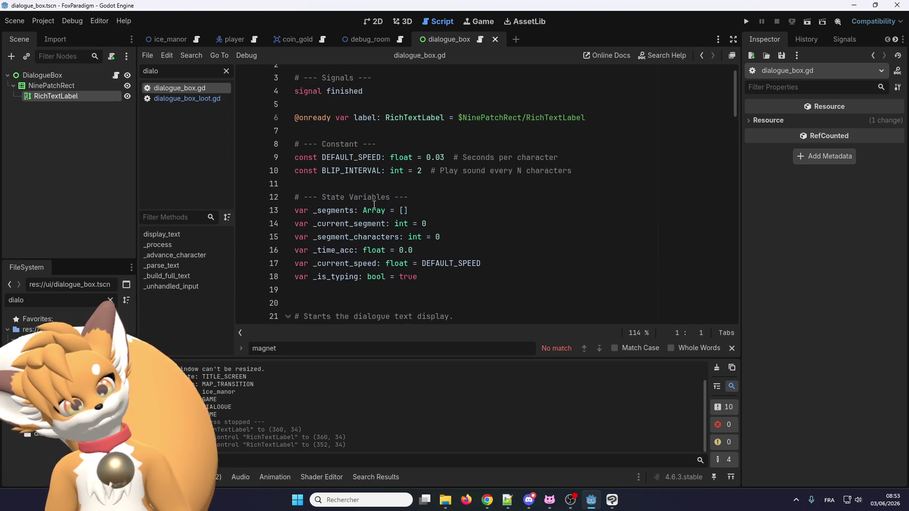
pyautogui.scroll(-3, 374, 205)
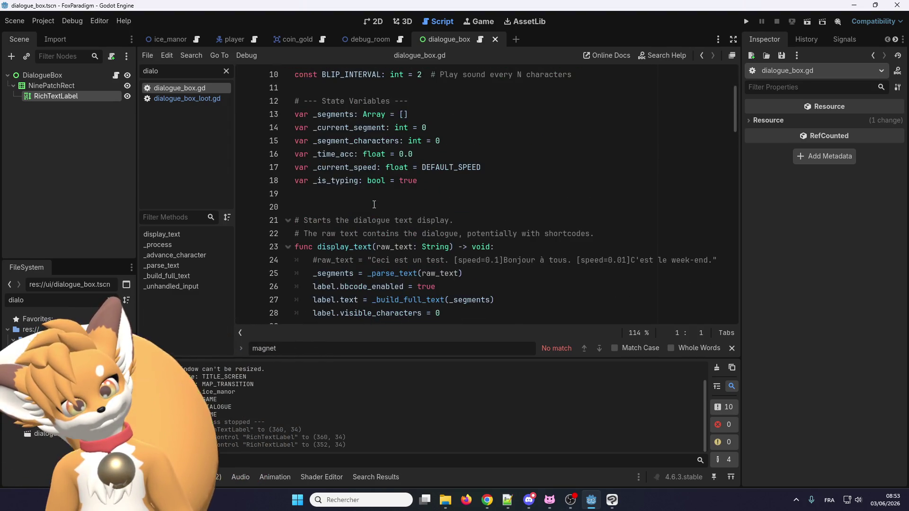
pyautogui.scroll(-2, 374, 204)
pyautogui.scroll(1, 374, 205)
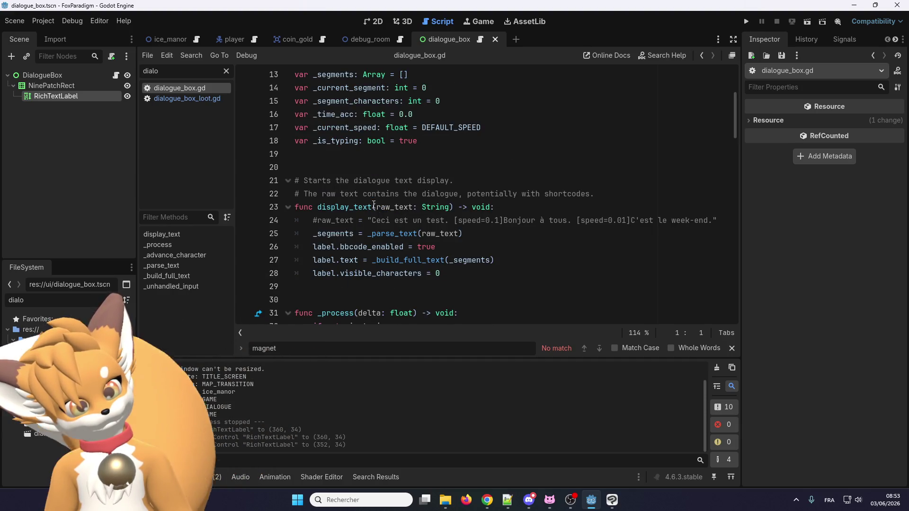
pyautogui.scroll(4, 374, 204)
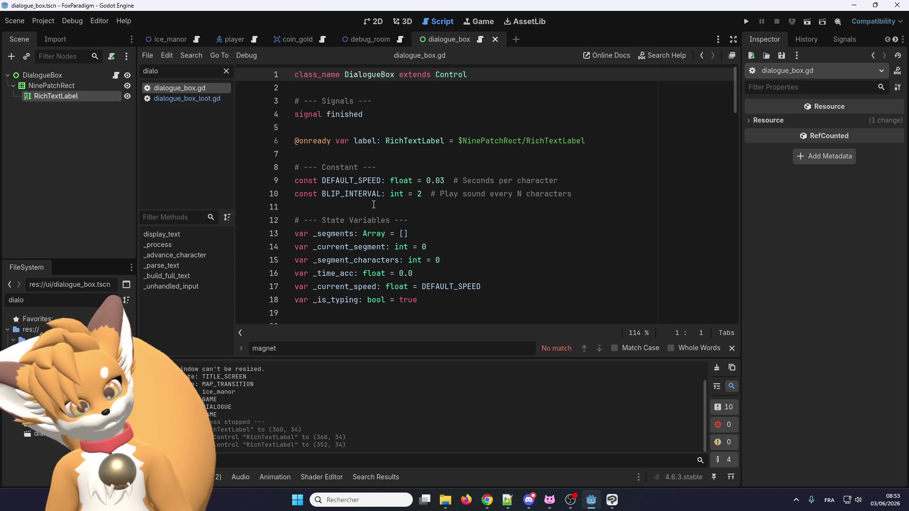
pyautogui.scroll(-4, 373, 204)
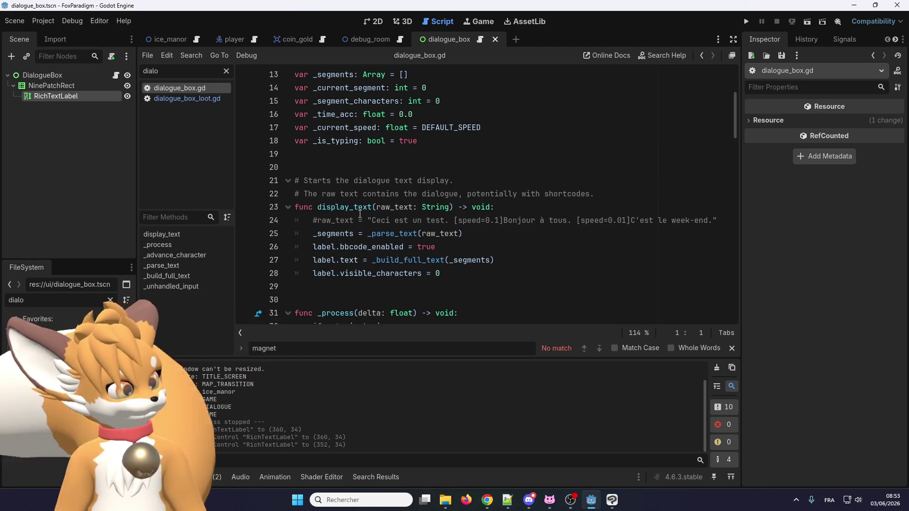
pyautogui.scroll(-2, 360, 213)
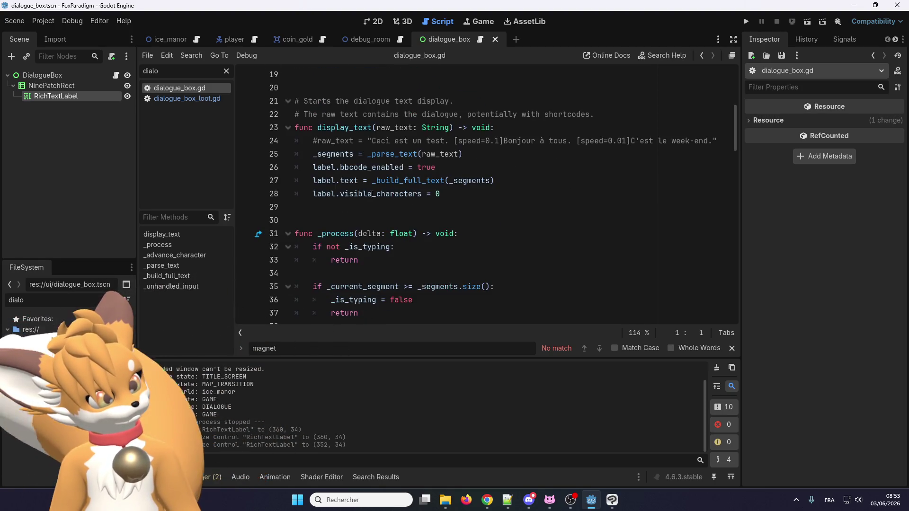
# In display_text, highlight bbcode_enabled, the _build_full_text call and the raw_text argument on lines 26–28.
pyautogui.click(372, 194)
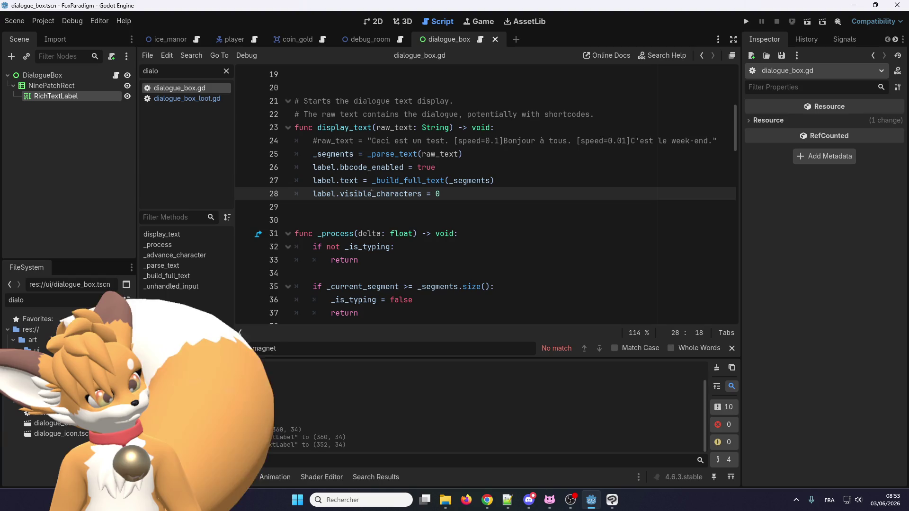
pyautogui.doubleClick(373, 166)
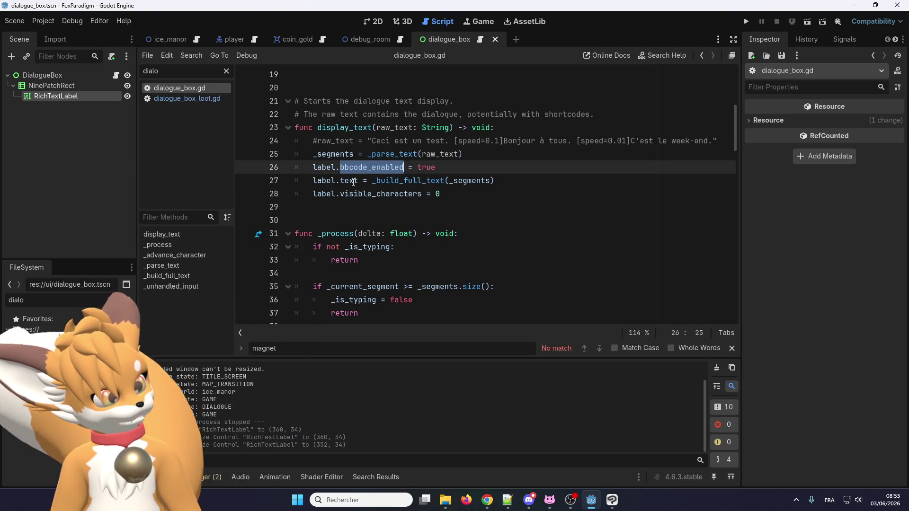
pyautogui.scroll(-19, 362, 204)
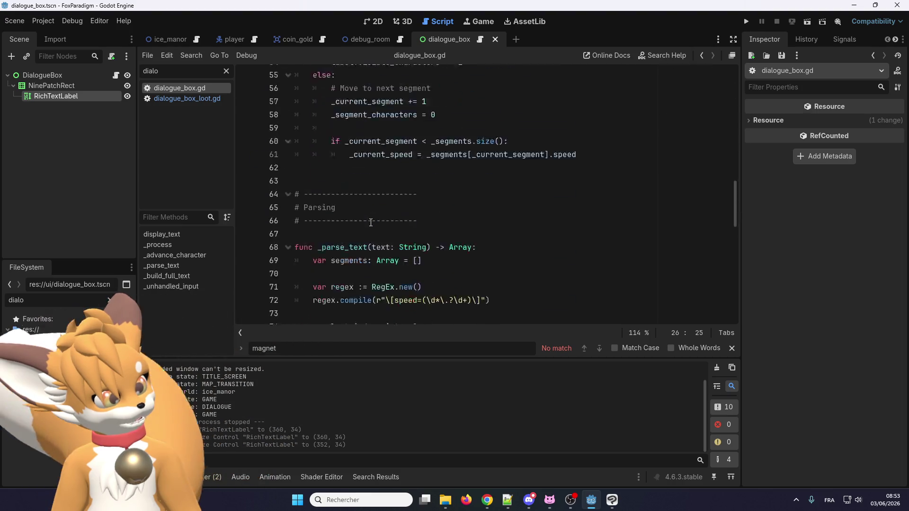
pyautogui.scroll(-10, 371, 222)
pyautogui.scroll(15, 385, 248)
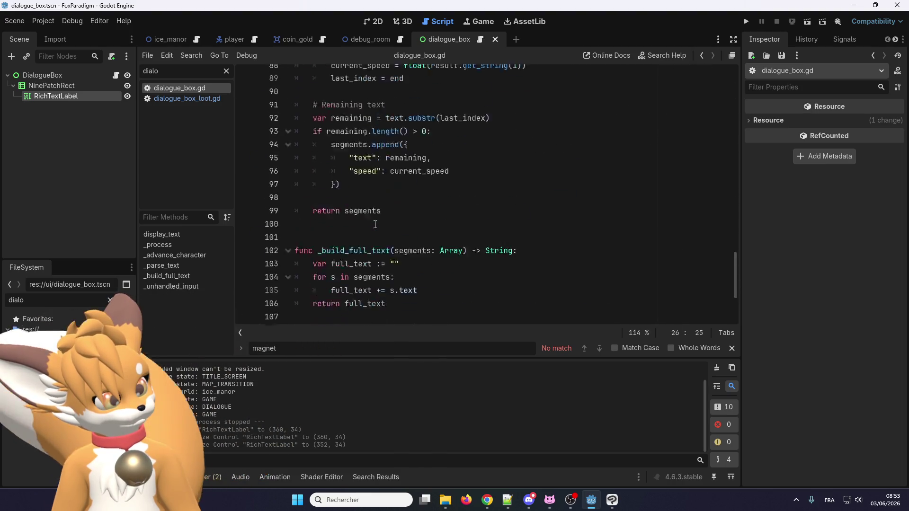
pyautogui.scroll(14, 385, 248)
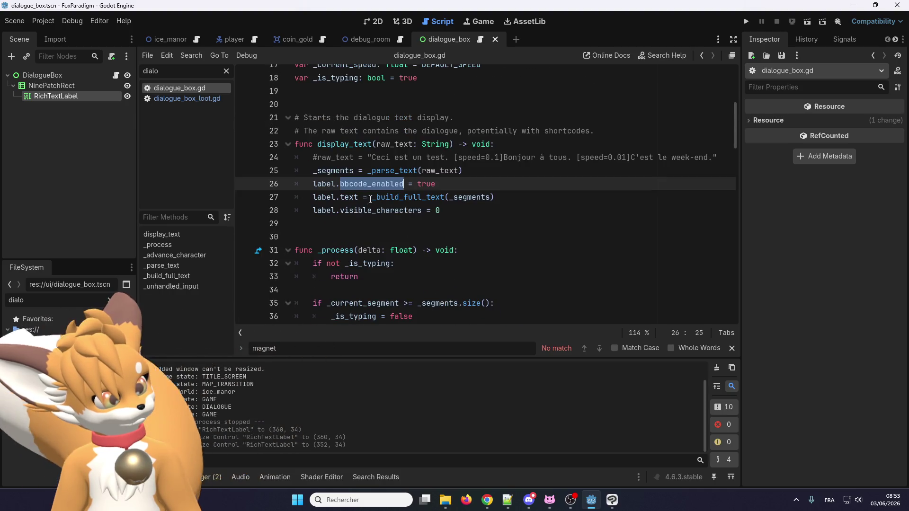
pyautogui.click(370, 199)
pyautogui.doubleClick(410, 197)
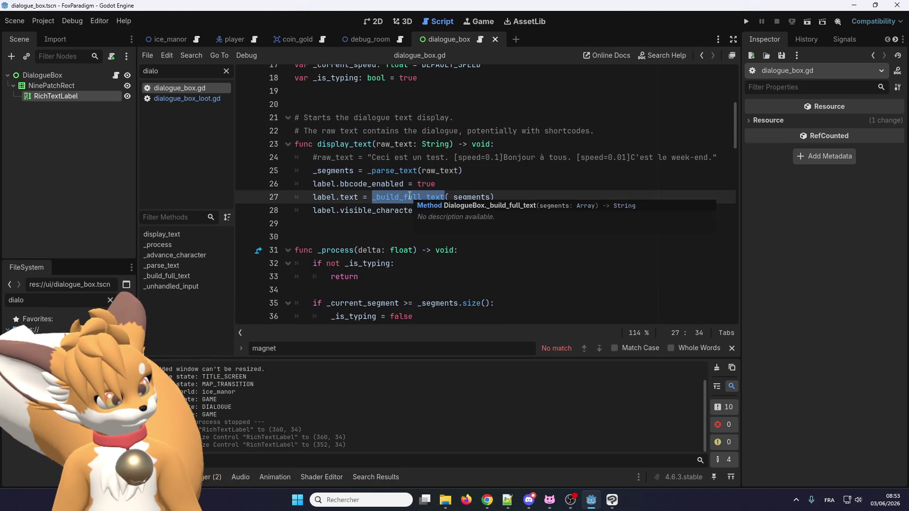
pyautogui.click(400, 197)
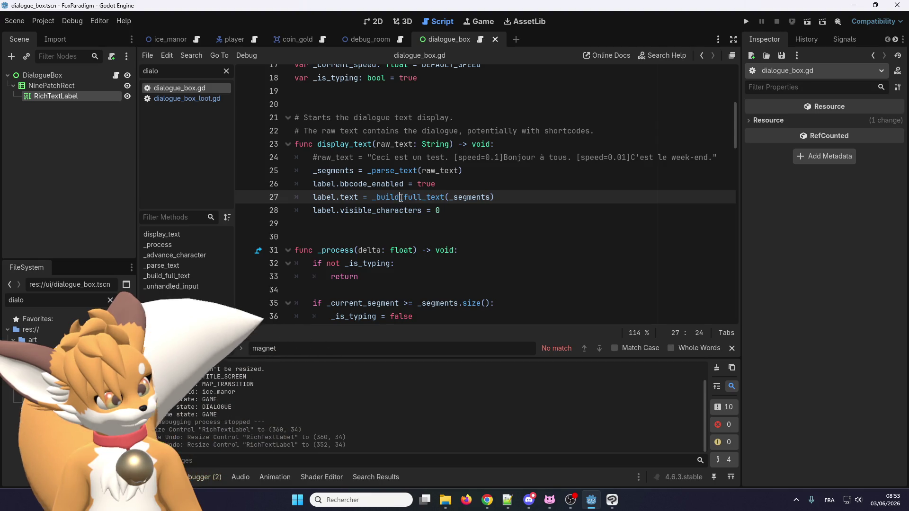
pyautogui.doubleClick(438, 170)
pyautogui.hotkey('ctrl', 'c')
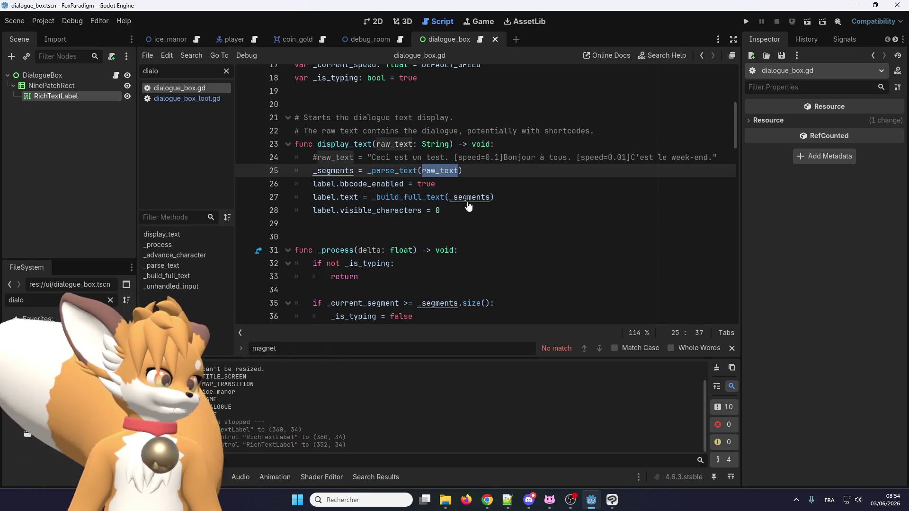
pyautogui.click(498, 197)
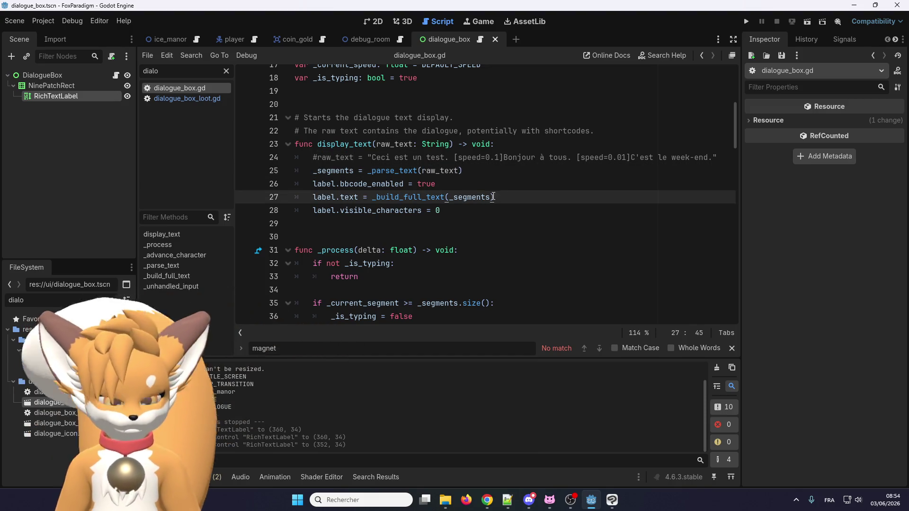
# Duplicate line 27 and change the copy to assign raw_text to label.text.
pyautogui.hotkey('ctrl', 'shift', 'd')
pyautogui.moveTo(494, 210); pyautogui.dragTo(371, 210)
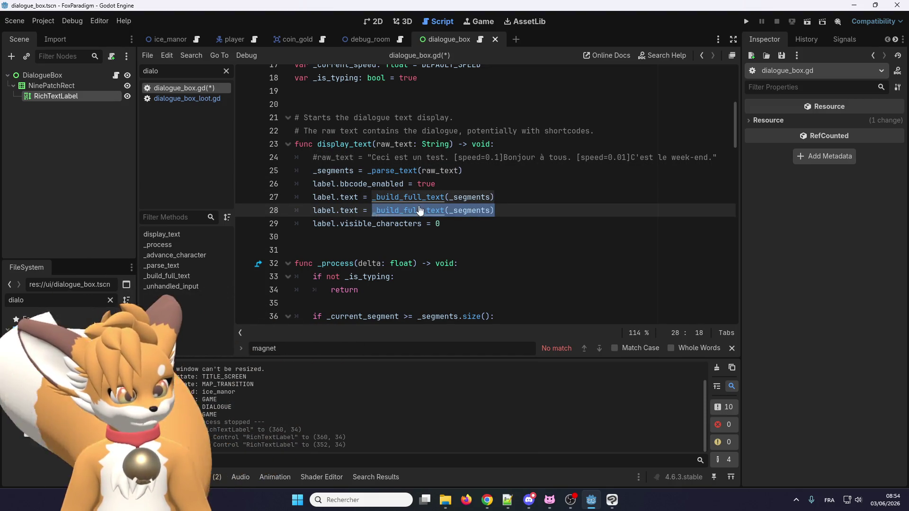
pyautogui.hotkey('ctrl', 'v')
# Comment out the bbcode_enabled and _build_full_text lines with Ctrl+K.
pyautogui.moveTo(495, 198)
pyautogui.mouseDown()
pyautogui.moveTo(406, 171)
pyautogui.moveTo(312, 170)
pyautogui.mouseUp()
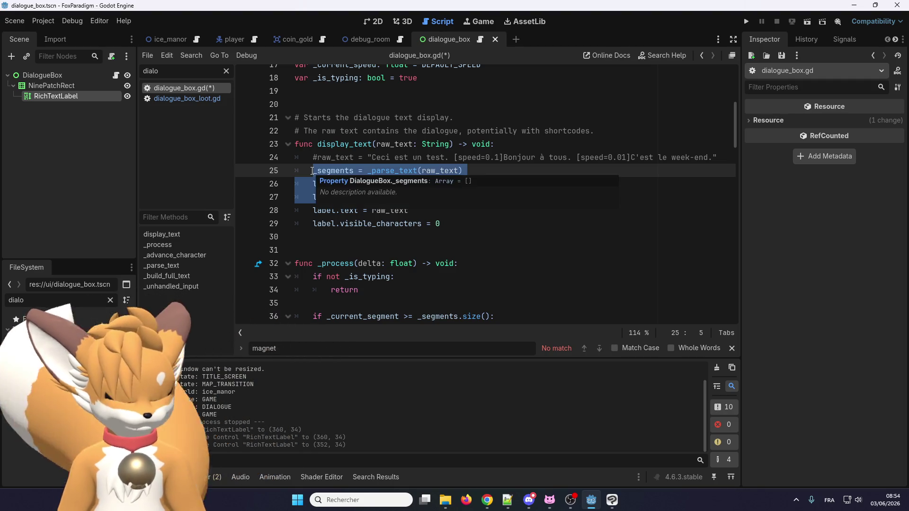
pyautogui.scroll(4, 387, 211)
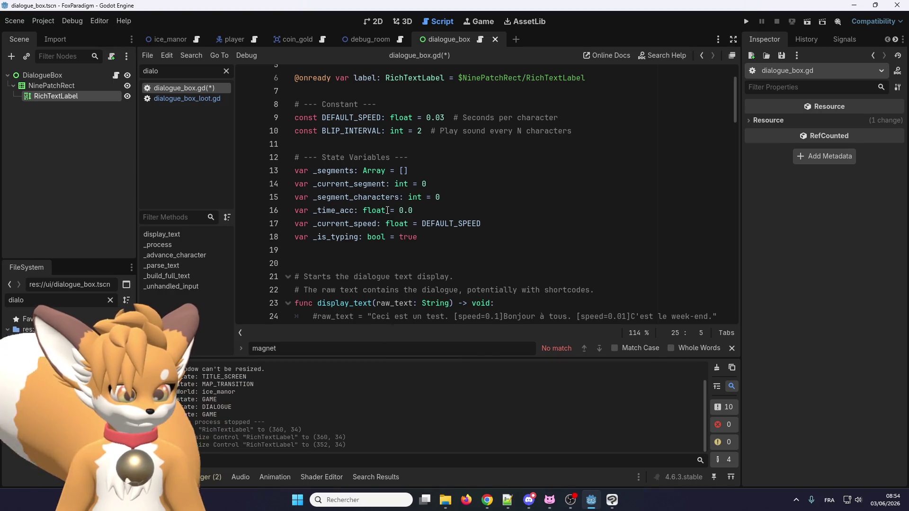
pyautogui.scroll(-4, 387, 210)
pyautogui.click(387, 207)
pyautogui.click(353, 172)
pyautogui.scroll(-5, 346, 226)
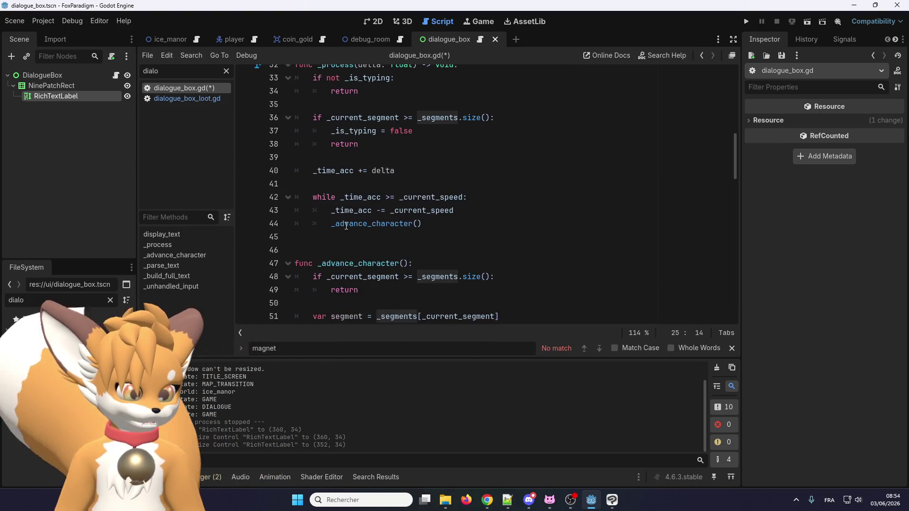
pyautogui.scroll(4, 346, 225)
pyautogui.scroll(2, 347, 220)
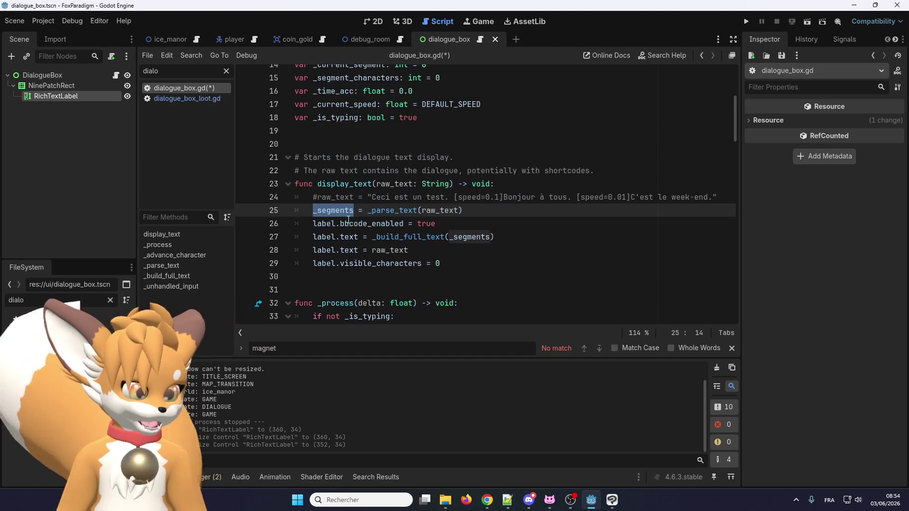
pyautogui.click(354, 234)
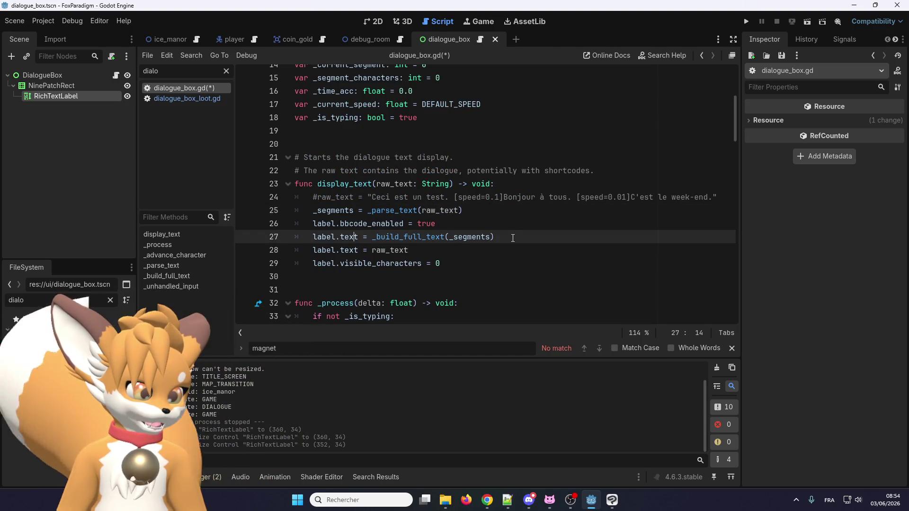
pyautogui.moveTo(511, 238); pyautogui.dragTo(300, 223)
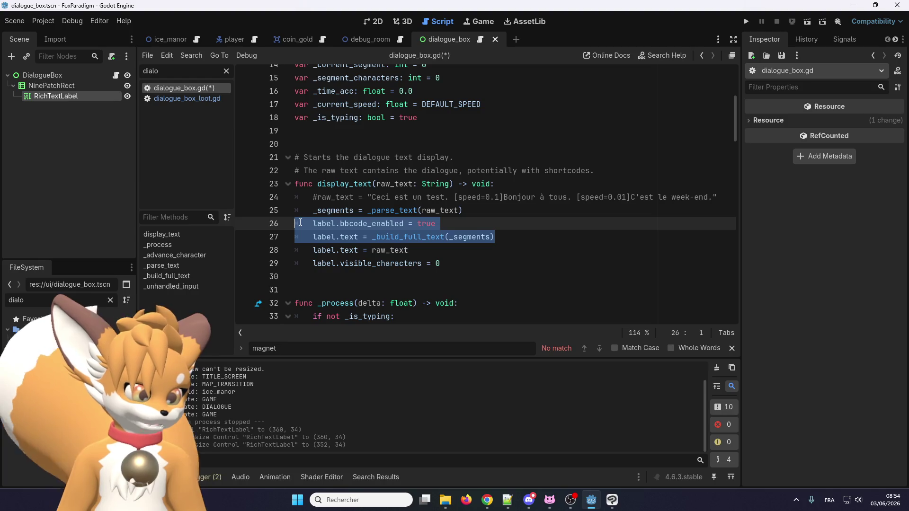
pyautogui.hotkey('ctrl', 'k')
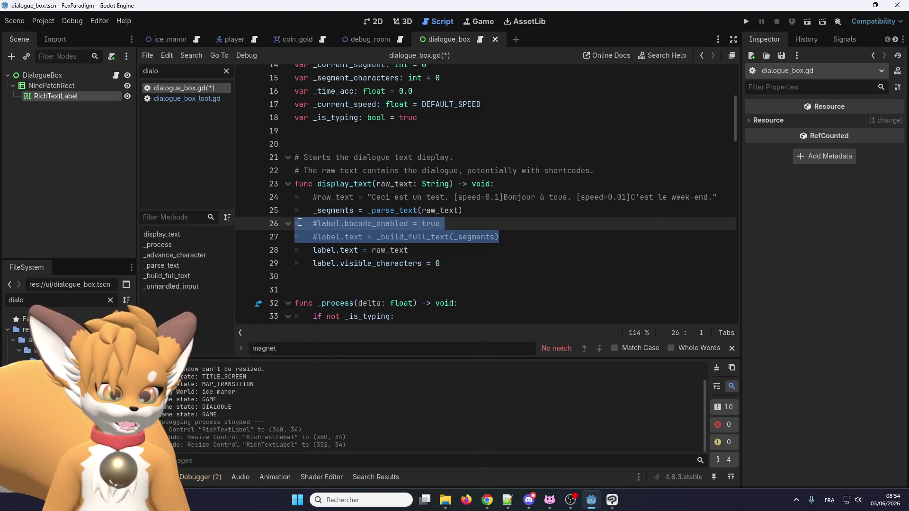
# Save the script, launch the game, and load the saved game.
pyautogui.click(746, 21)
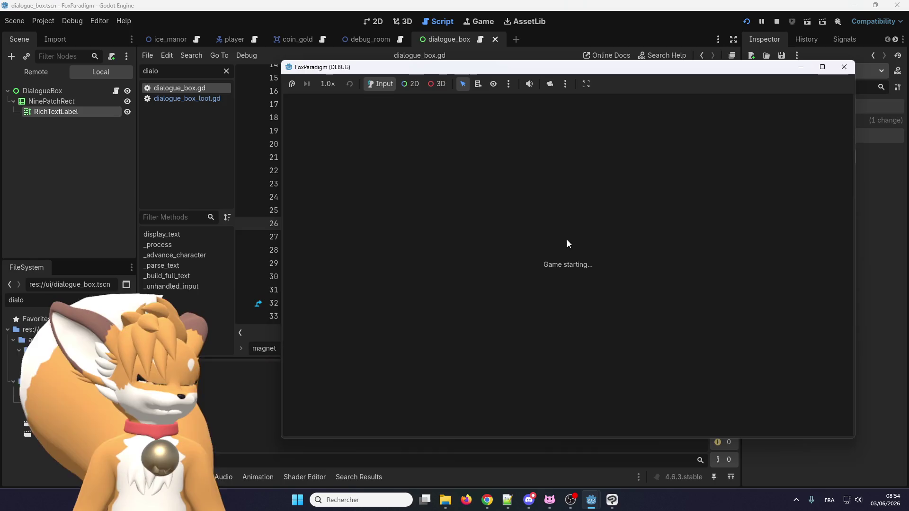
pyautogui.press('Return')
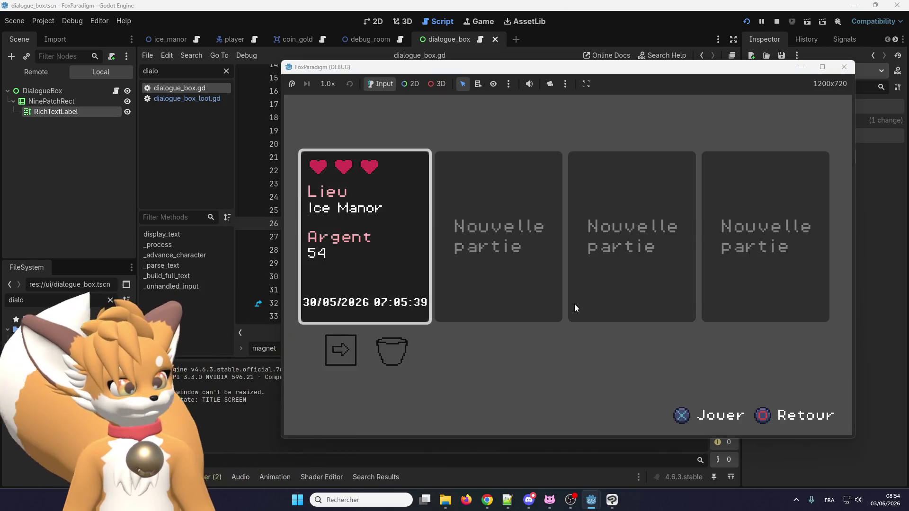
pyautogui.press('Return')
# Walk the fox to the sign, read its raw hint text, then close the dialogue and game.
pyautogui.press('Right')
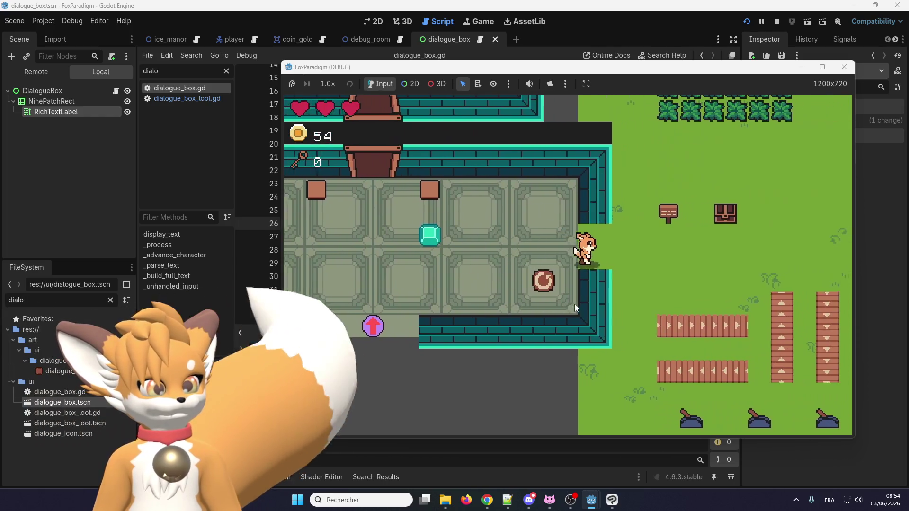
pyautogui.press('Right')
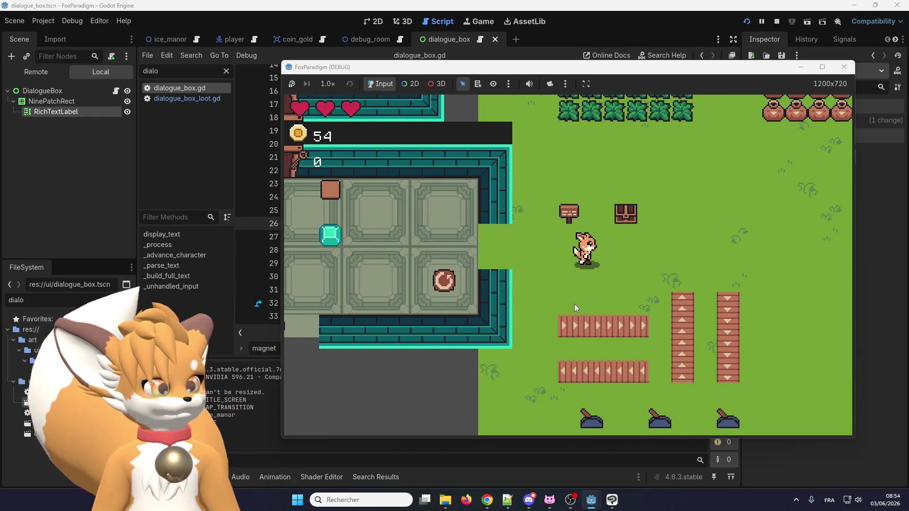
pyautogui.press('Right')
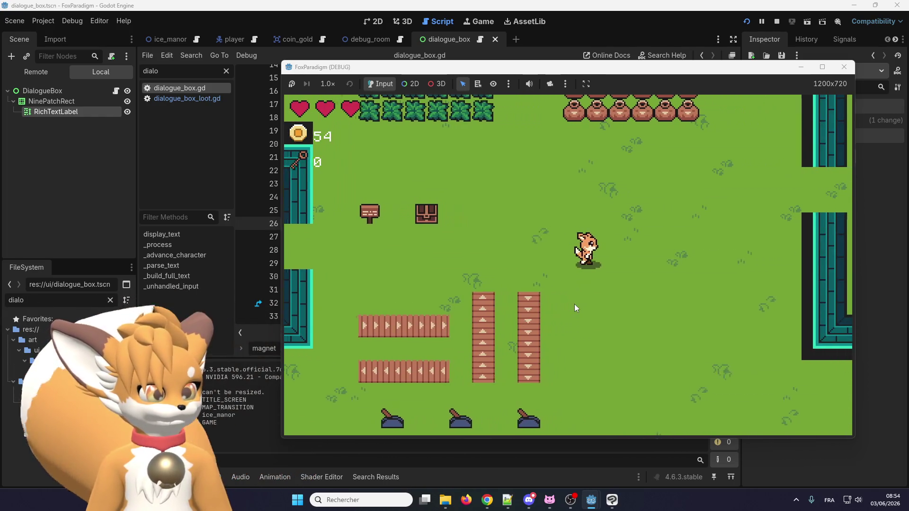
pyautogui.press('Right')
pyautogui.press('Up')
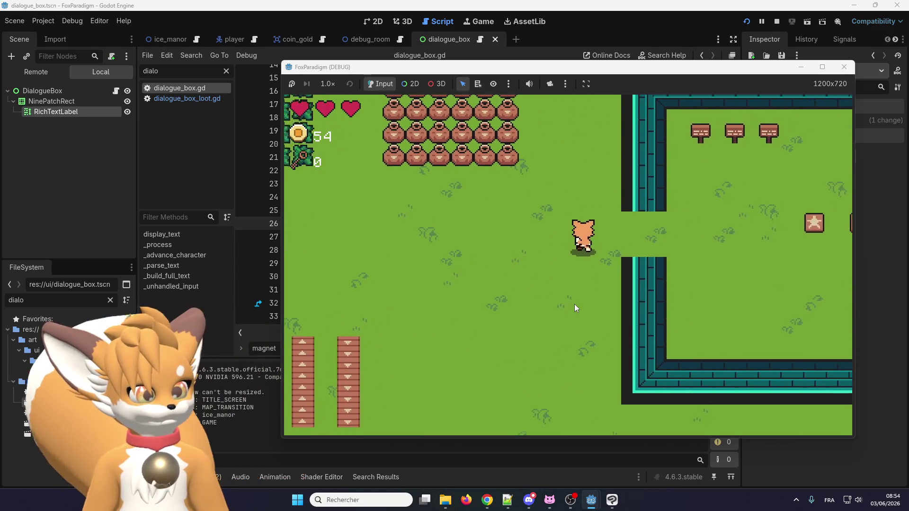
pyautogui.press('Up')
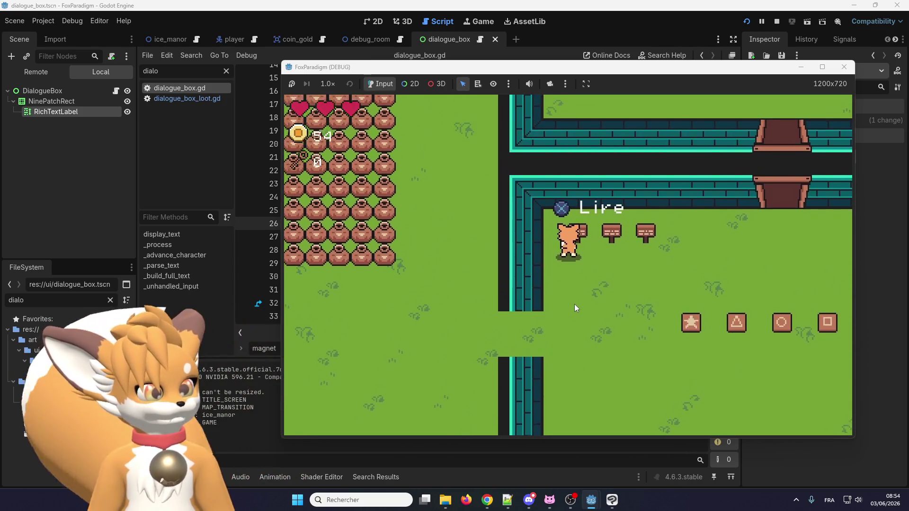
pyautogui.press('space')
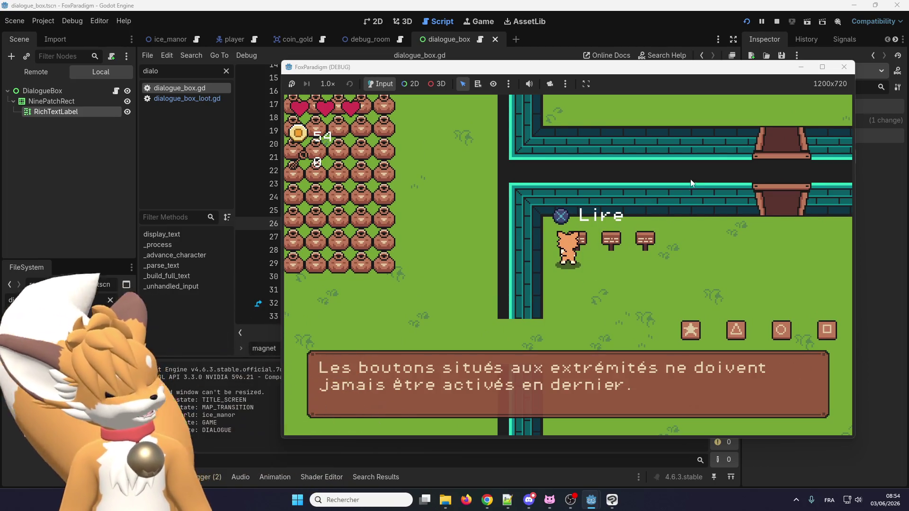
pyautogui.press('space')
pyautogui.click(845, 69)
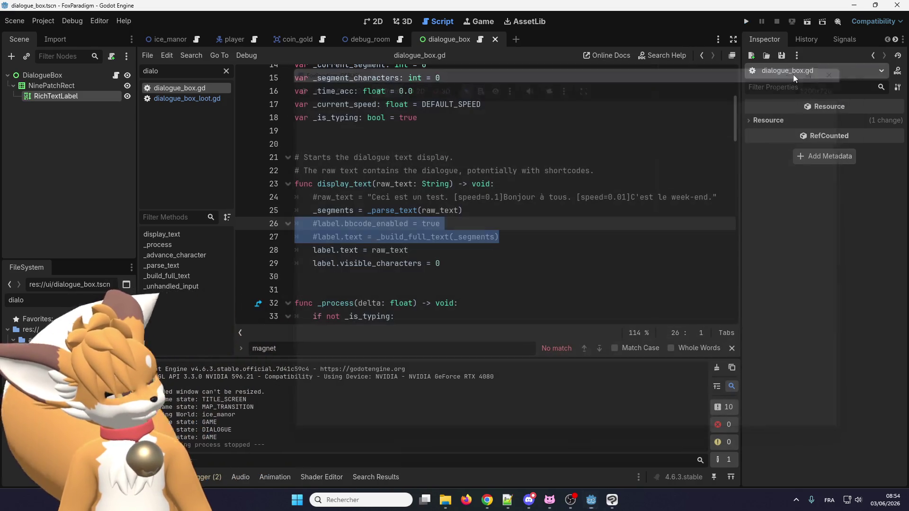
pyautogui.click(406, 251)
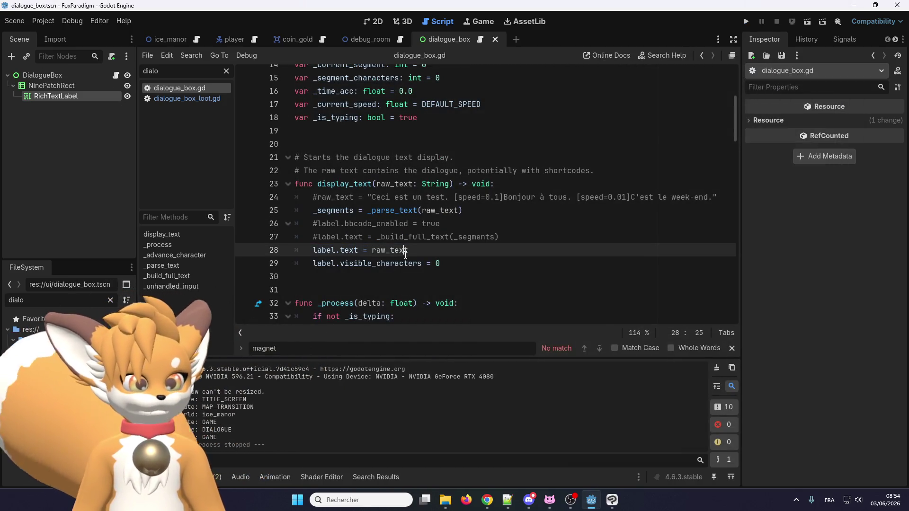
pyautogui.hotkey('ctrl', 'z')
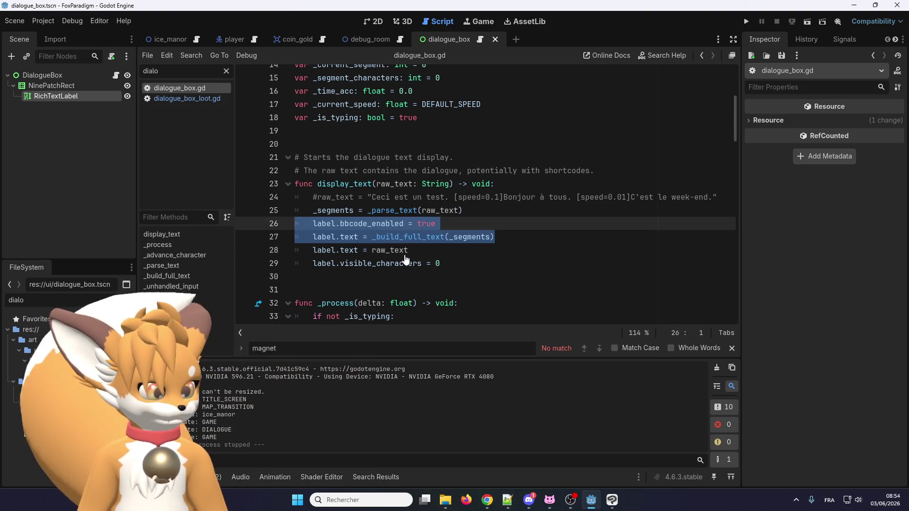
pyautogui.hotkey('ctrl', 'z')
pyautogui.hotkey('ctrl', 'z')
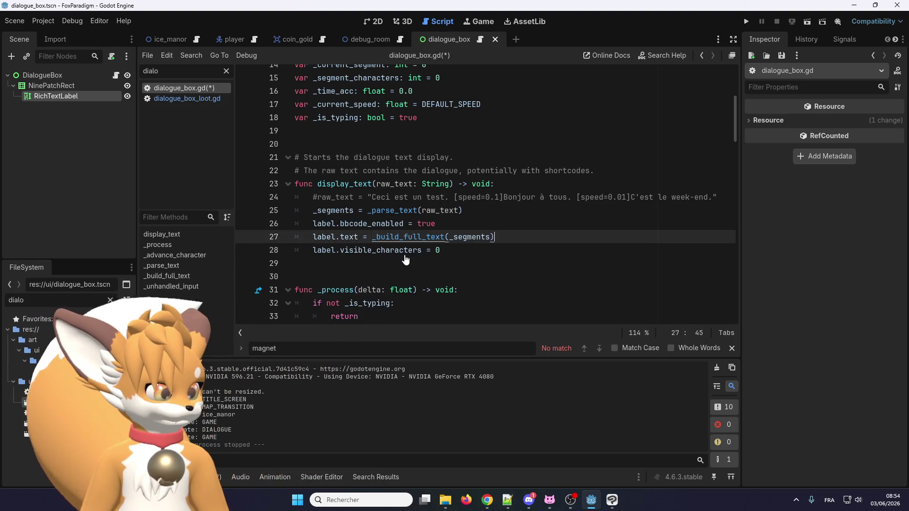
pyautogui.moveTo(405, 255)
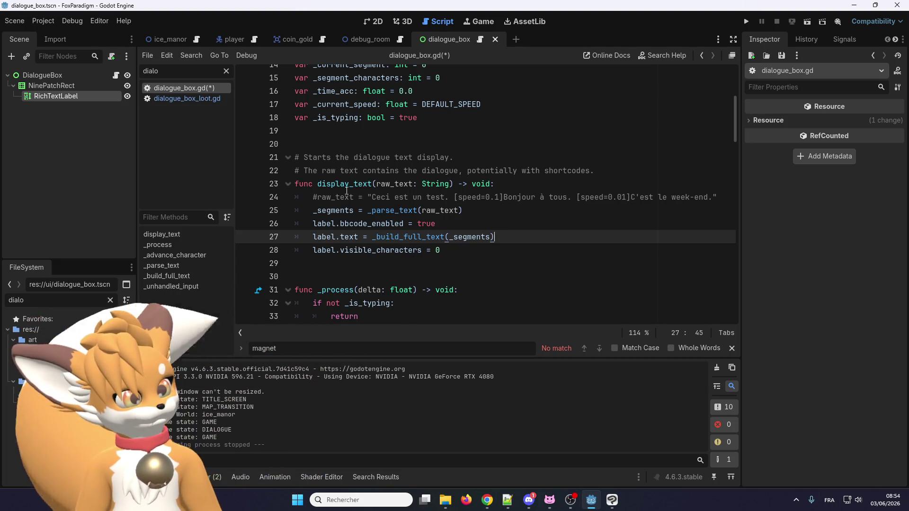
pyautogui.scroll(-3, 349, 190)
pyautogui.doubleClick(372, 135)
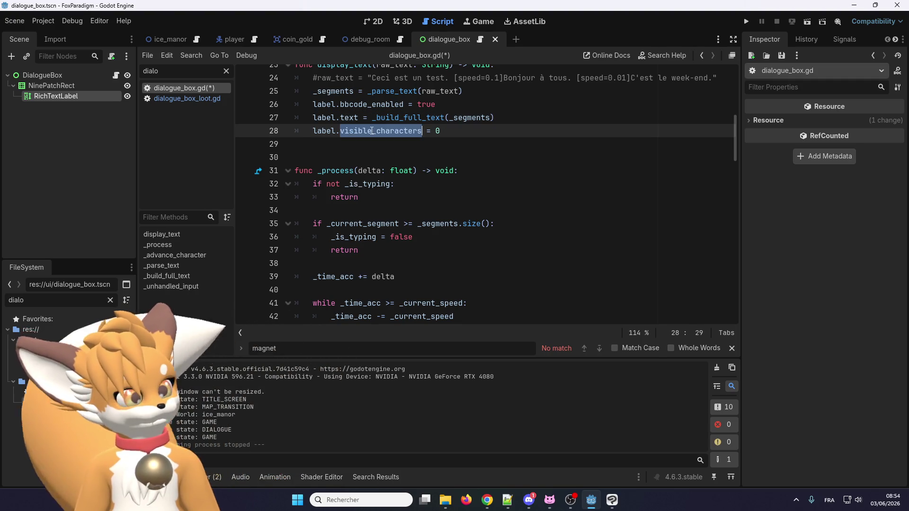
pyautogui.scroll(-9, 372, 132)
pyautogui.scroll(2, 371, 130)
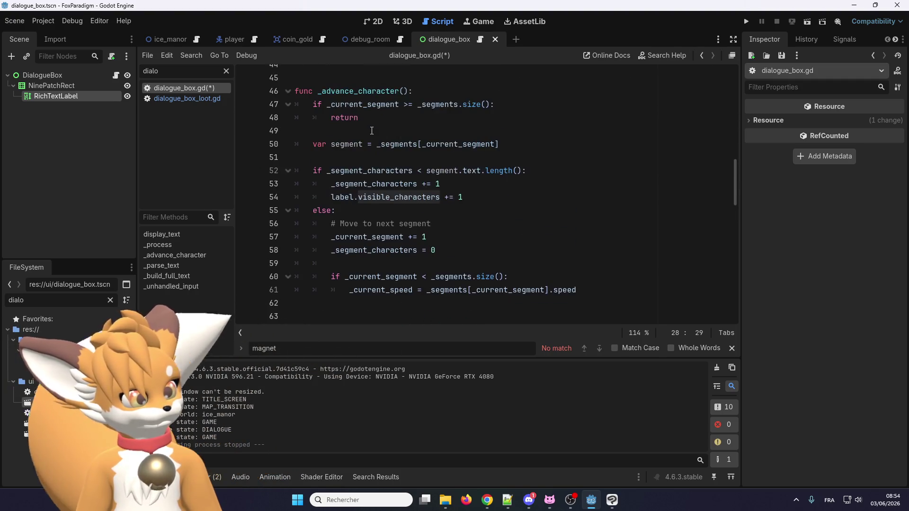
pyautogui.scroll(1, 404, 222)
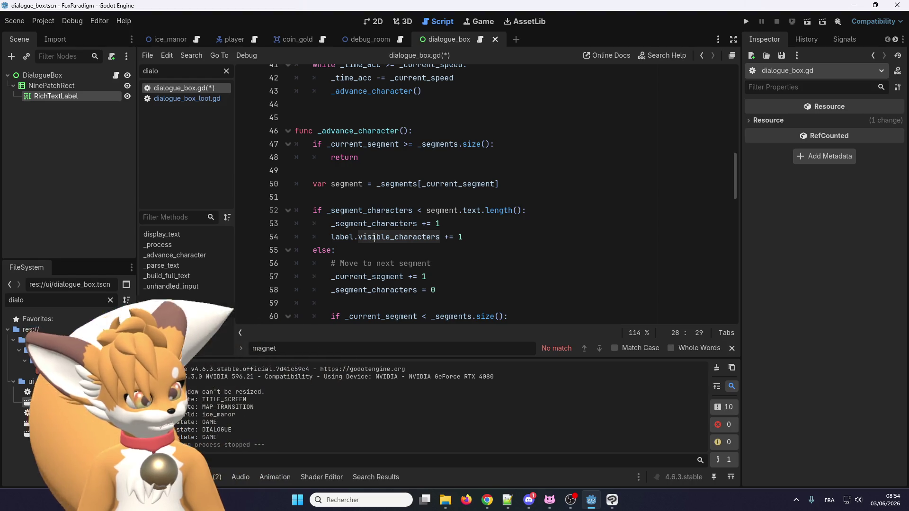
pyautogui.scroll(-2, 375, 238)
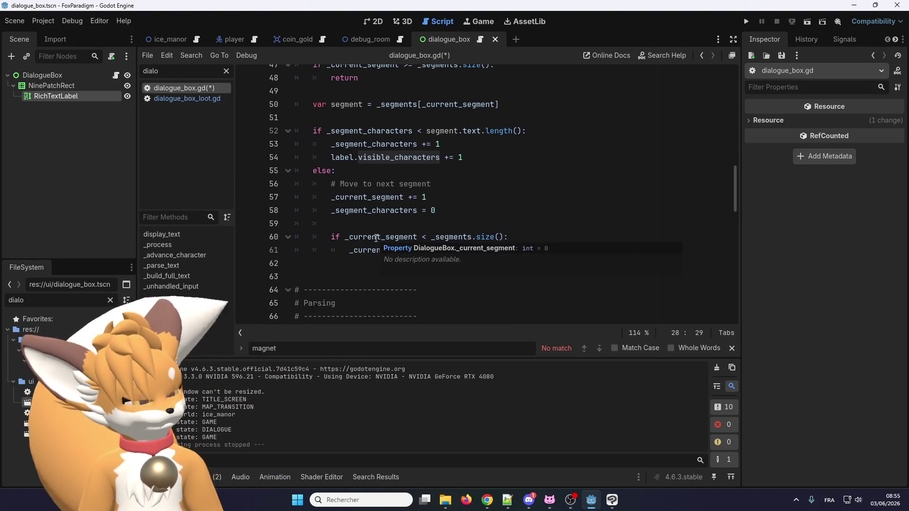
pyautogui.scroll(8, 376, 238)
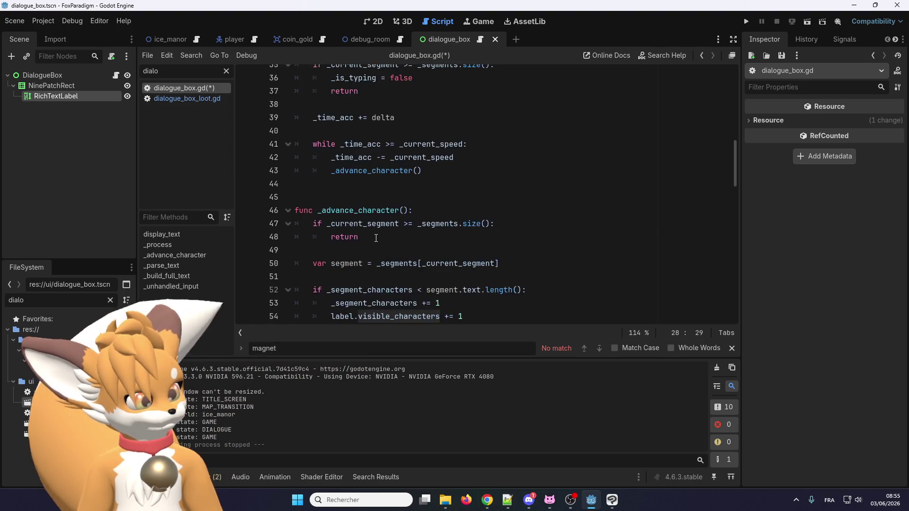
pyautogui.scroll(3, 376, 238)
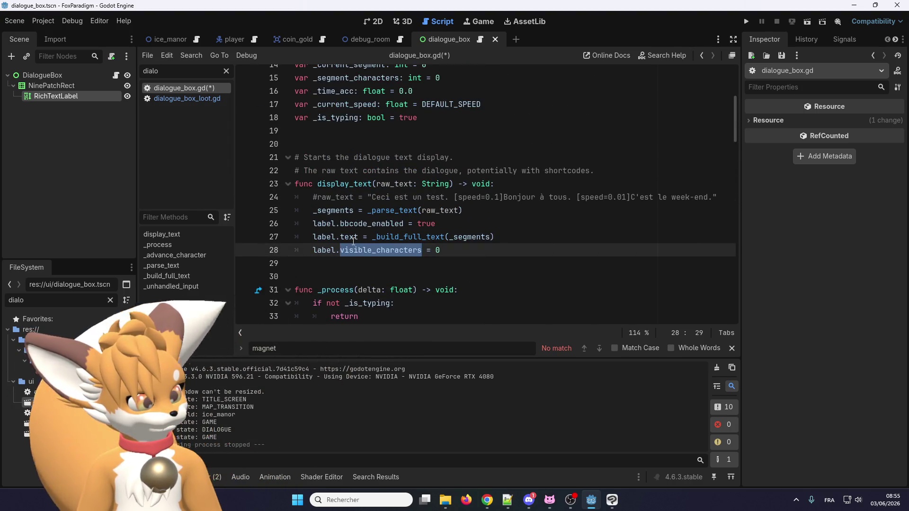
pyautogui.scroll(1, 347, 241)
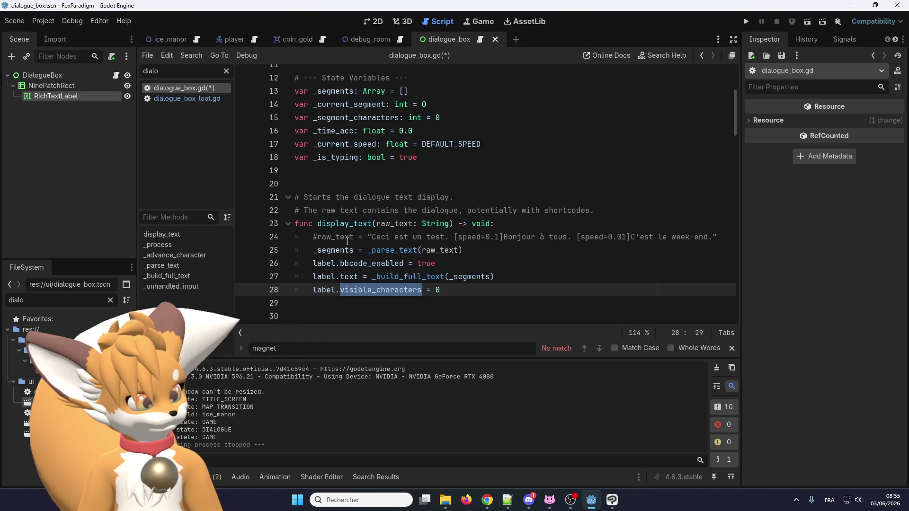
pyautogui.scroll(-1, 348, 241)
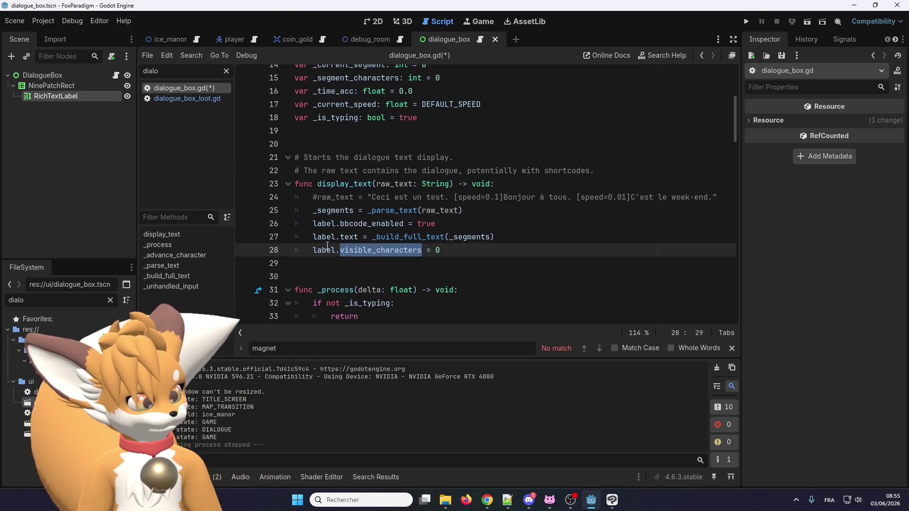
pyautogui.doubleClick(349, 237)
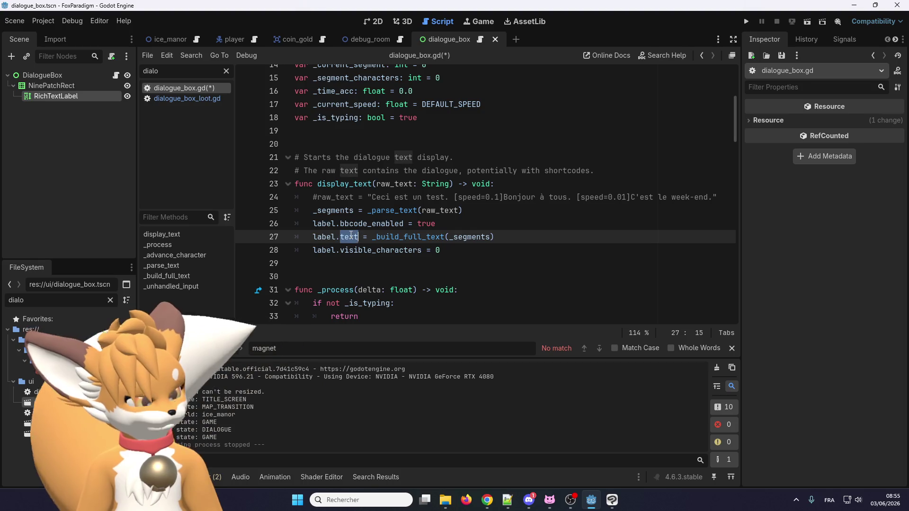
pyautogui.scroll(-1, 351, 235)
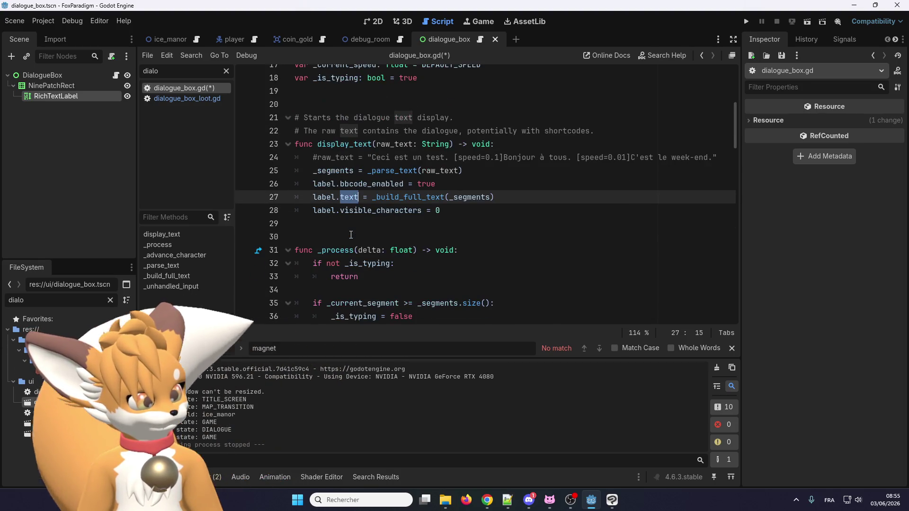
pyautogui.doubleClick(396, 197)
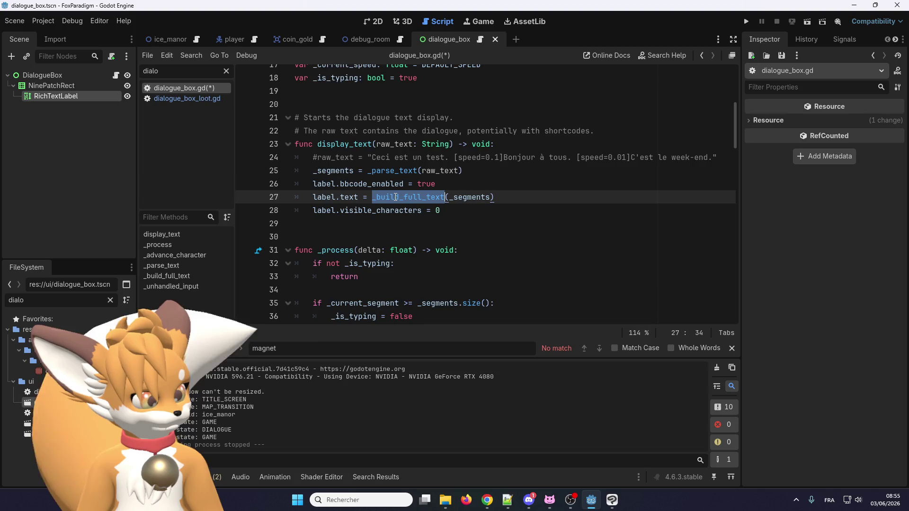
pyautogui.scroll(-4, 396, 197)
pyautogui.scroll(-2, 395, 197)
pyautogui.scroll(5, 395, 197)
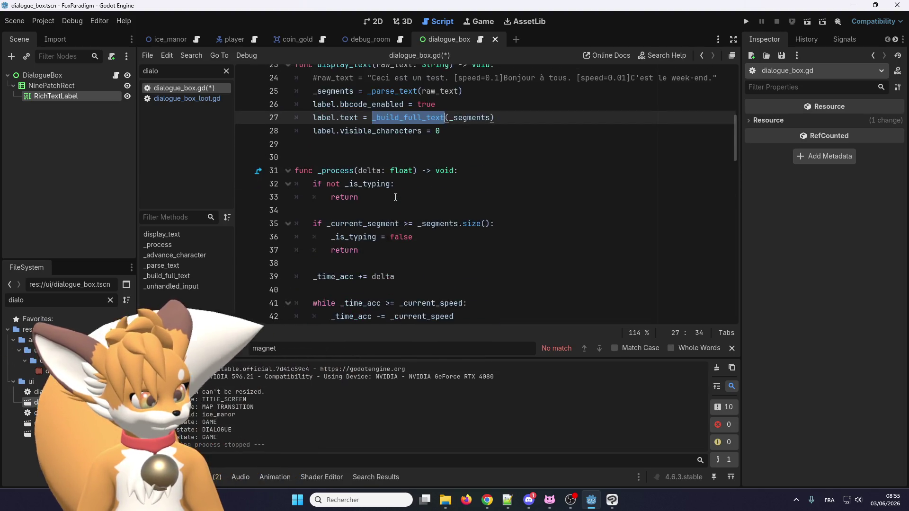
pyautogui.scroll(-4, 395, 197)
pyautogui.scroll(-19, 396, 196)
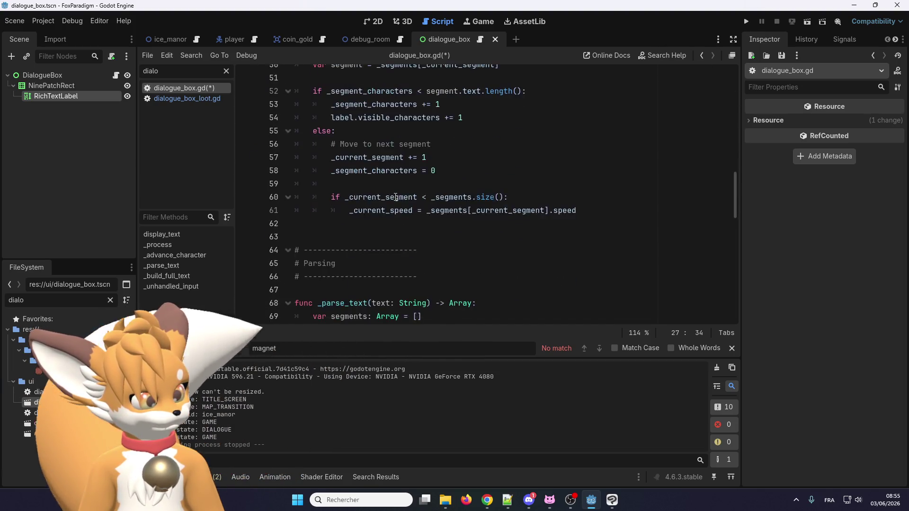
pyautogui.scroll(-4, 396, 197)
pyautogui.scroll(1, 395, 196)
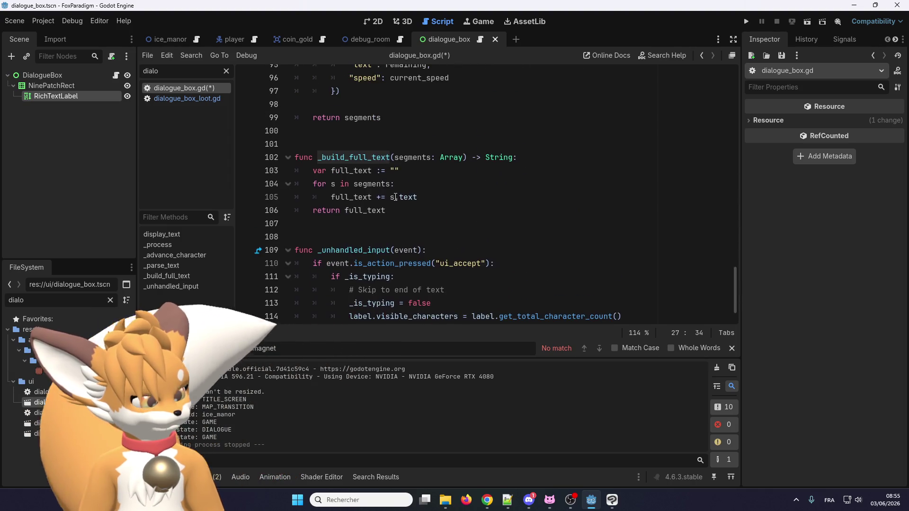
pyautogui.doubleClick(364, 210)
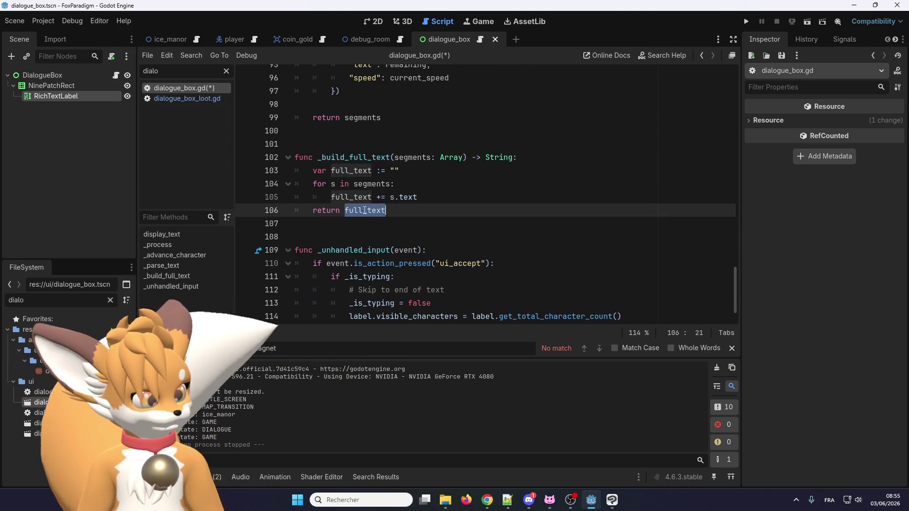
pyautogui.scroll(1, 364, 210)
pyautogui.scroll(14, 365, 210)
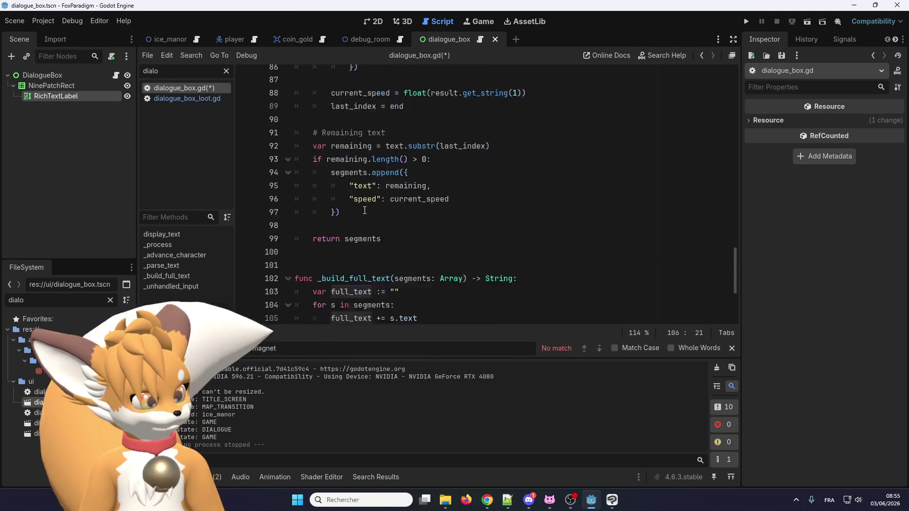
pyautogui.scroll(10, 365, 210)
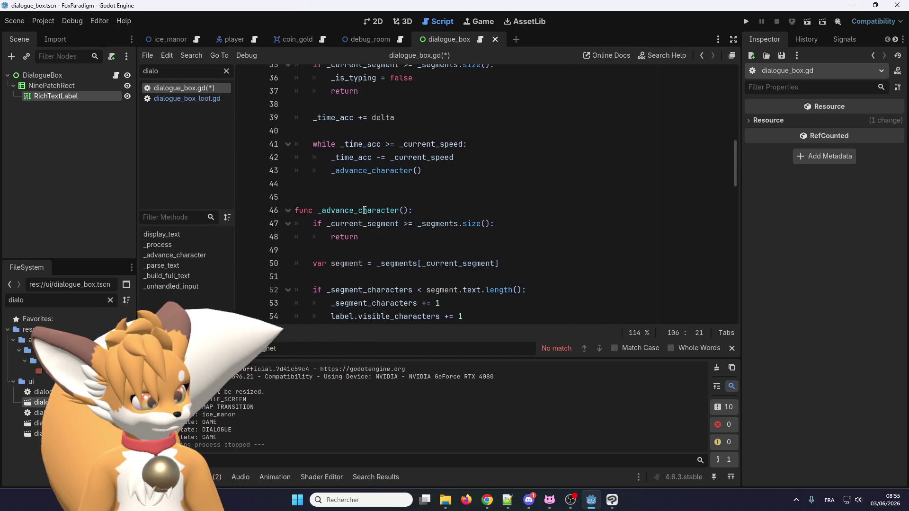
pyautogui.scroll(1, 364, 210)
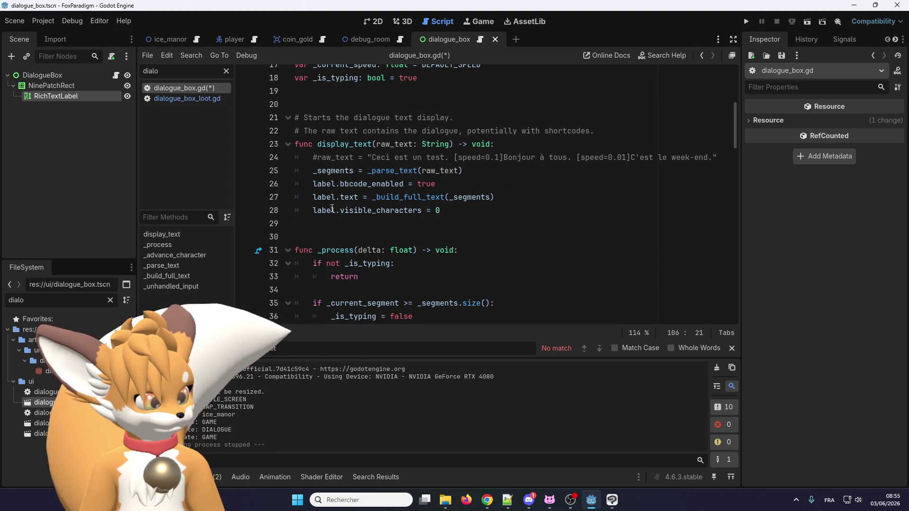
pyautogui.scroll(-2, 303, 215)
pyautogui.scroll(1, 331, 209)
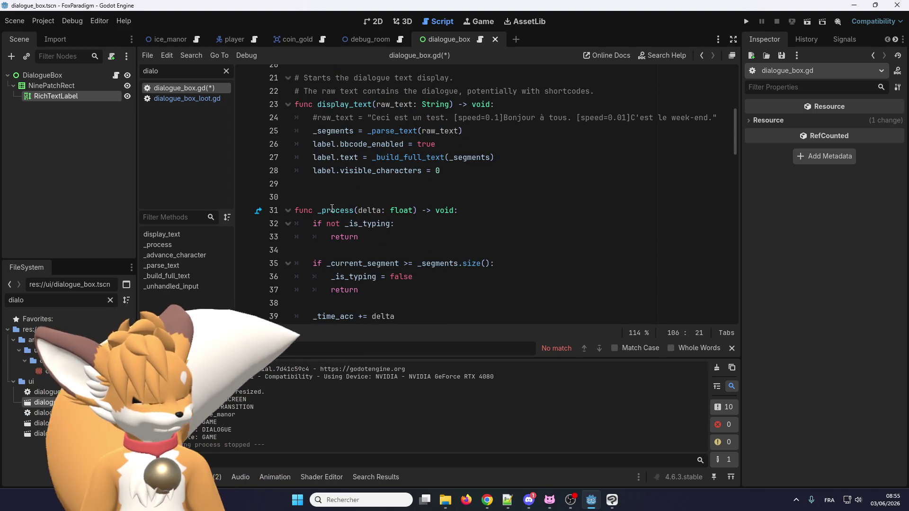
pyautogui.scroll(-3, 332, 208)
pyautogui.scroll(4, 331, 209)
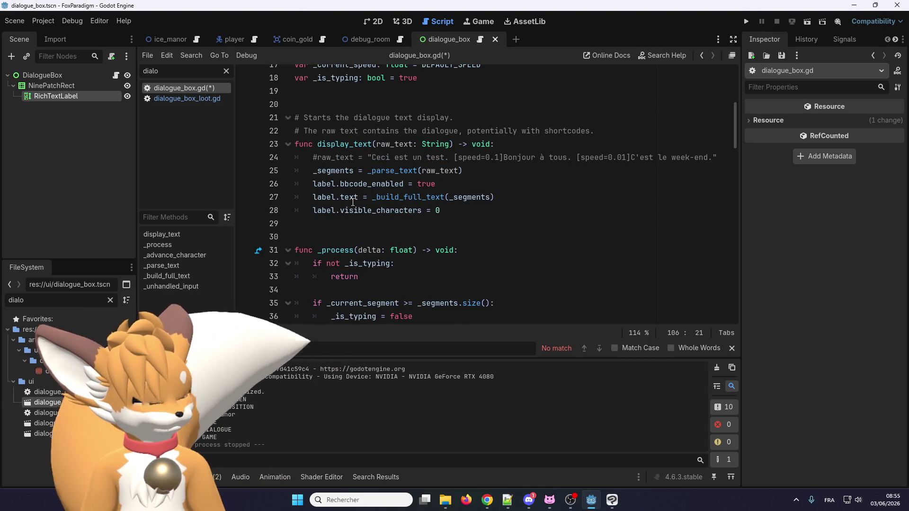
pyautogui.doubleClick(353, 202)
pyautogui.scroll(-8, 350, 198)
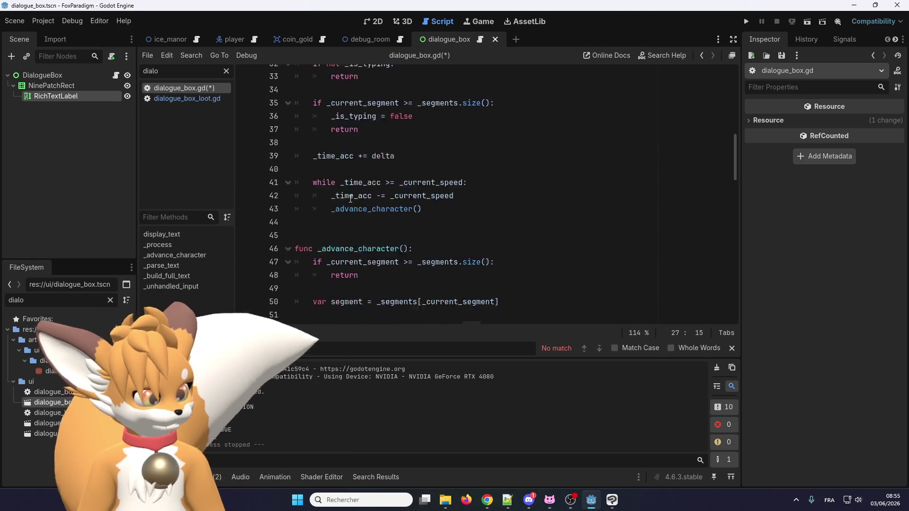
pyautogui.scroll(-12, 350, 198)
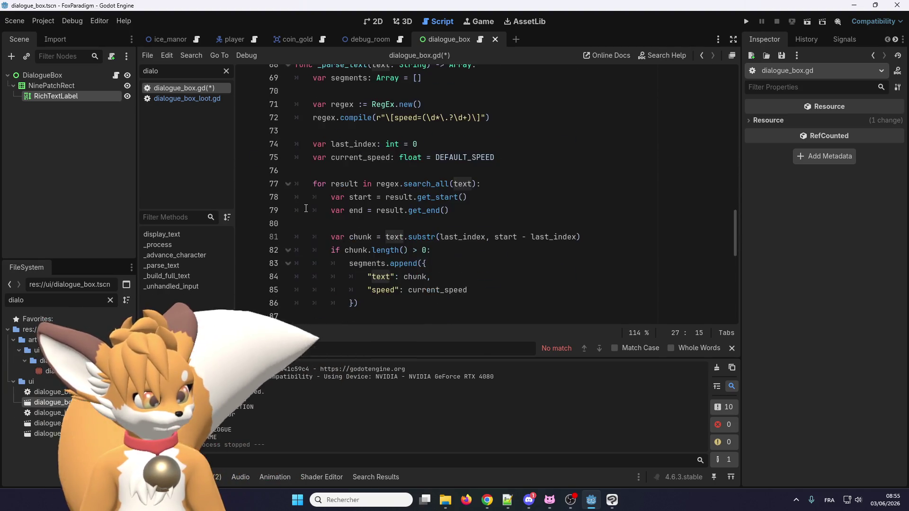
pyautogui.scroll(2, 305, 208)
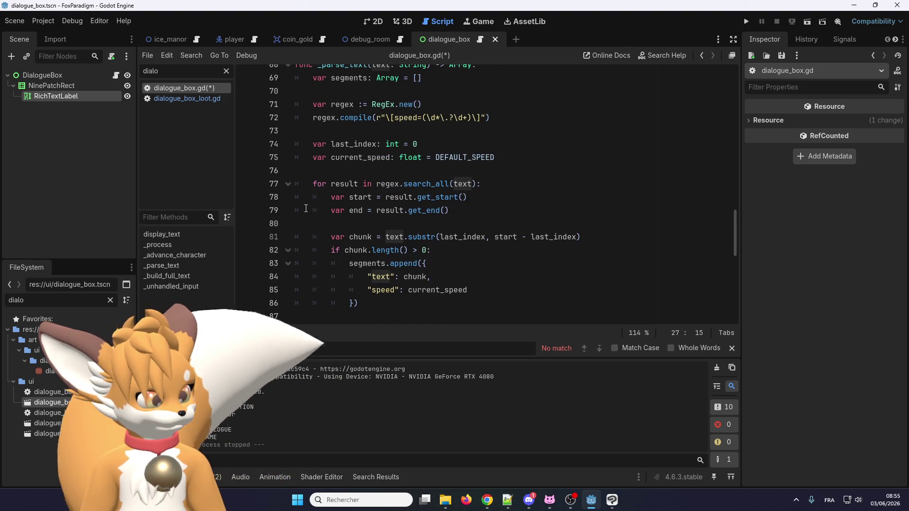
pyautogui.scroll(-5, 306, 208)
pyautogui.scroll(-2, 306, 208)
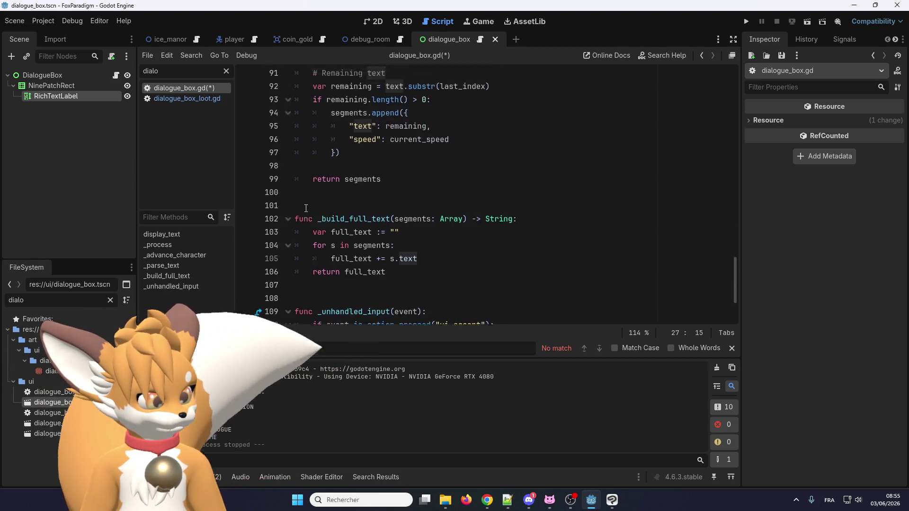
pyautogui.scroll(1, 305, 208)
pyautogui.scroll(-3, 306, 209)
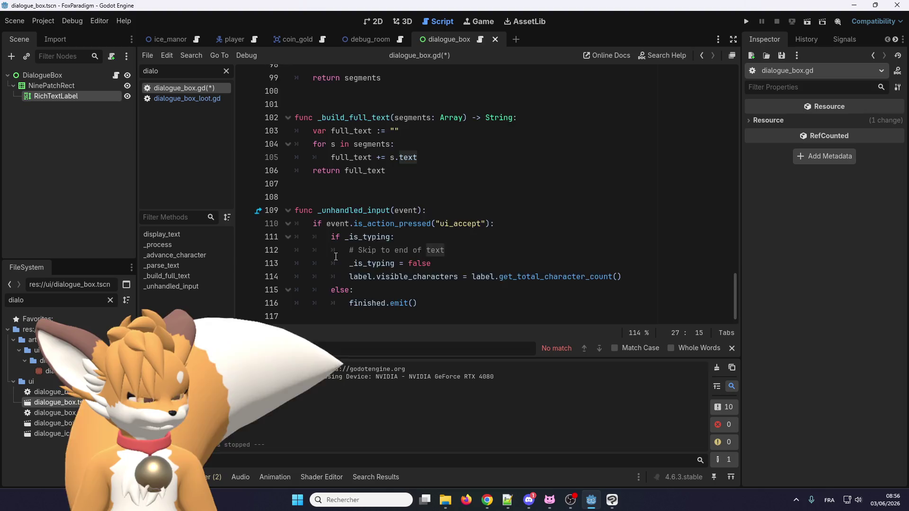
pyautogui.scroll(2, 335, 256)
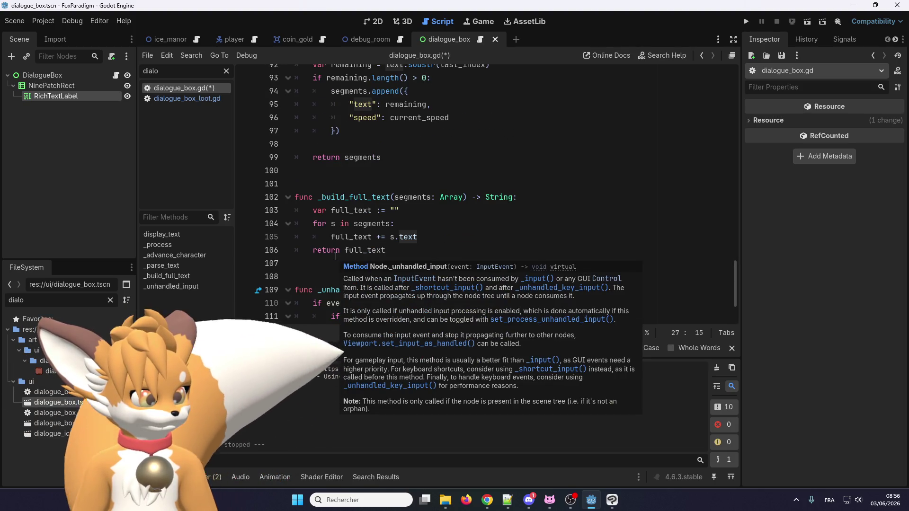
pyautogui.scroll(2, 335, 256)
pyautogui.scroll(1, 335, 256)
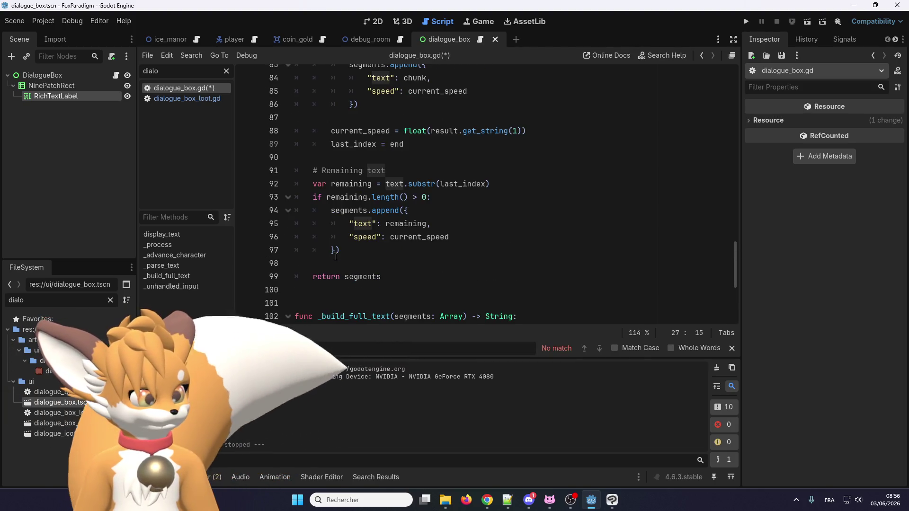
pyautogui.scroll(1, 335, 256)
pyautogui.scroll(6, 336, 256)
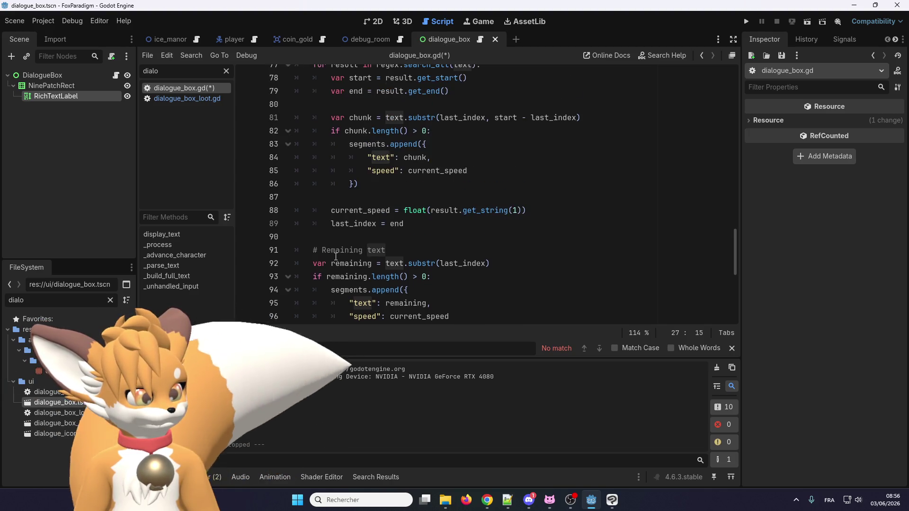
pyautogui.scroll(3, 336, 255)
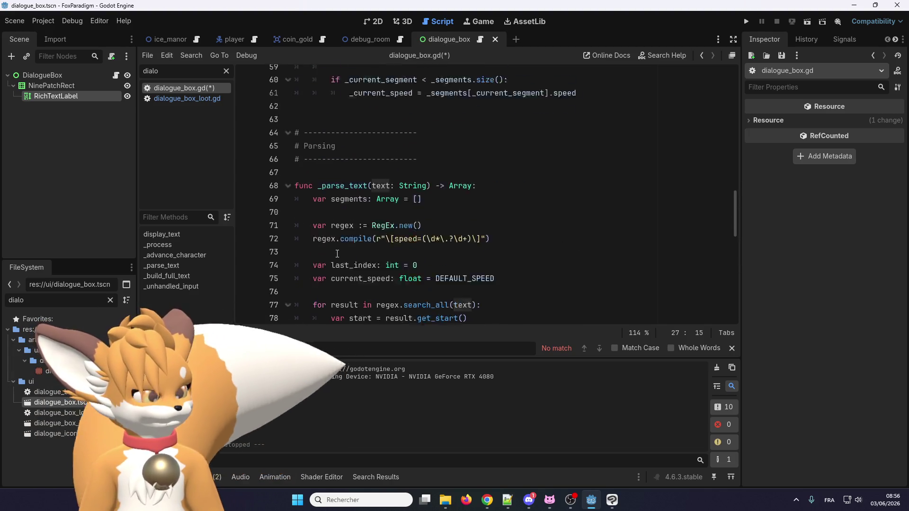
pyautogui.scroll(-2, 337, 254)
pyautogui.scroll(5, 337, 254)
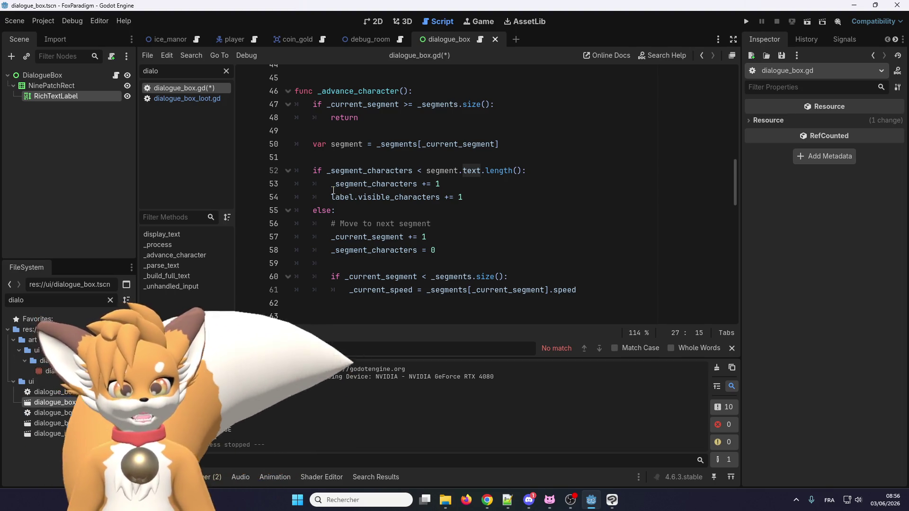
pyautogui.scroll(1, 352, 151)
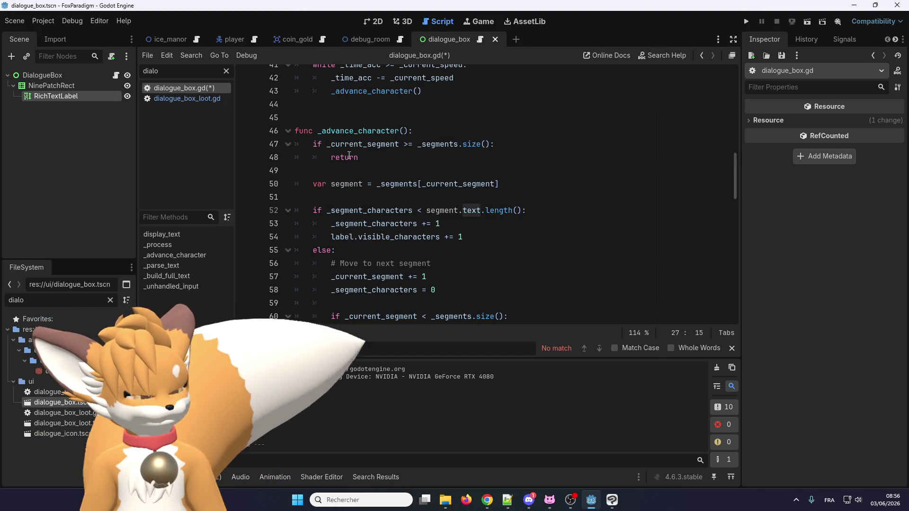
pyautogui.scroll(-1, 345, 160)
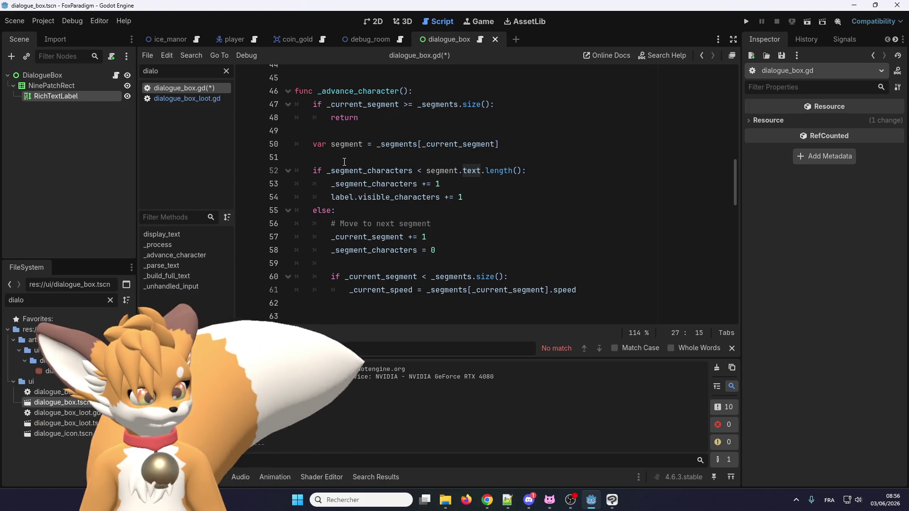
pyautogui.scroll(1, 344, 161)
pyautogui.doubleClick(342, 131)
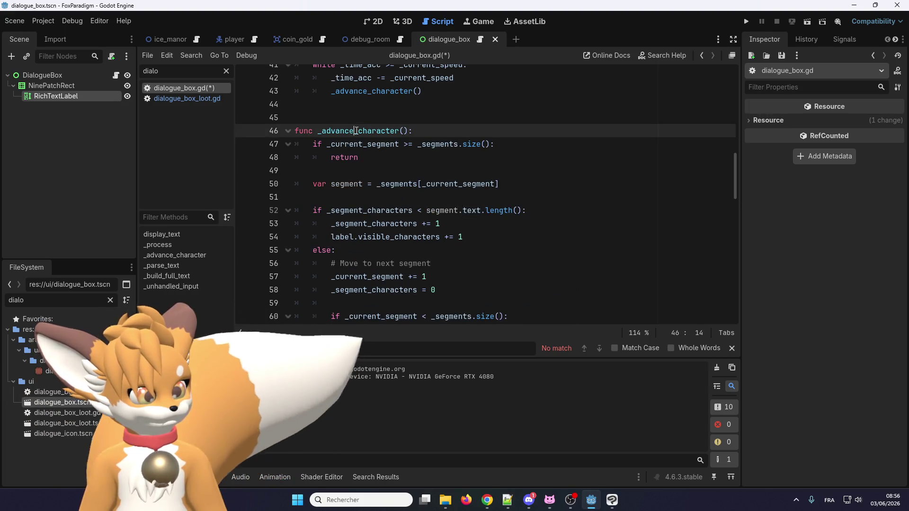
pyautogui.scroll(4, 335, 174)
pyautogui.scroll(1, 331, 194)
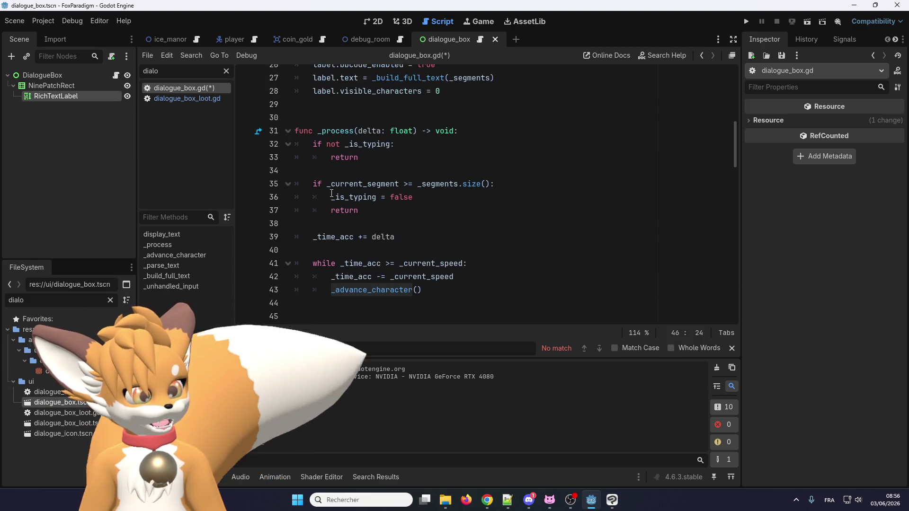
pyautogui.scroll(-4, 331, 194)
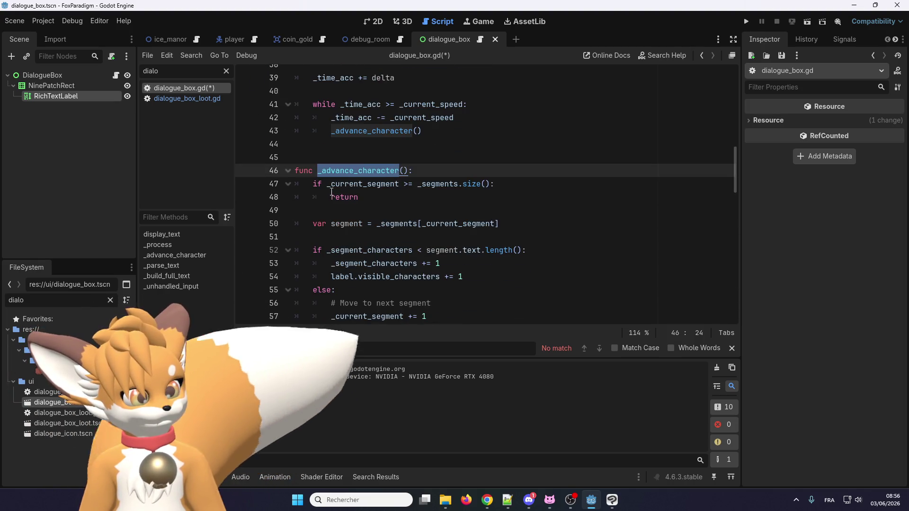
pyautogui.scroll(-1, 332, 192)
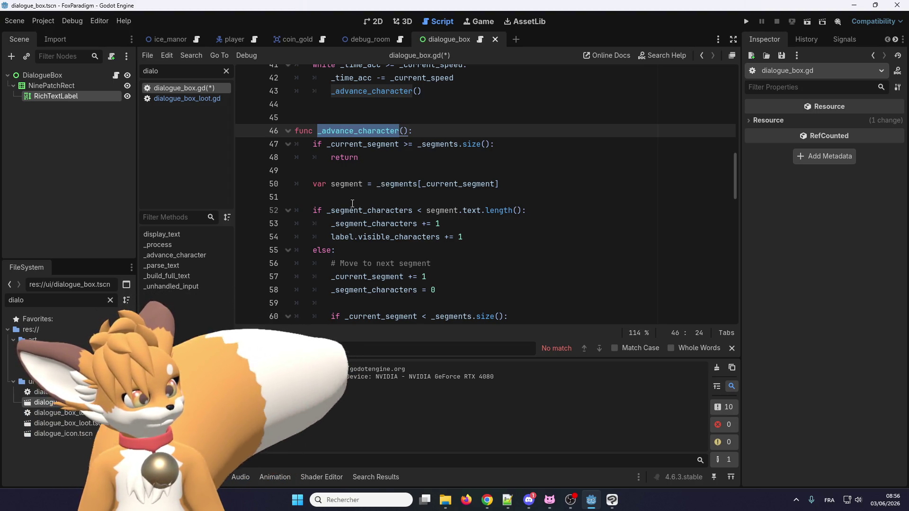
pyautogui.scroll(-1, 346, 187)
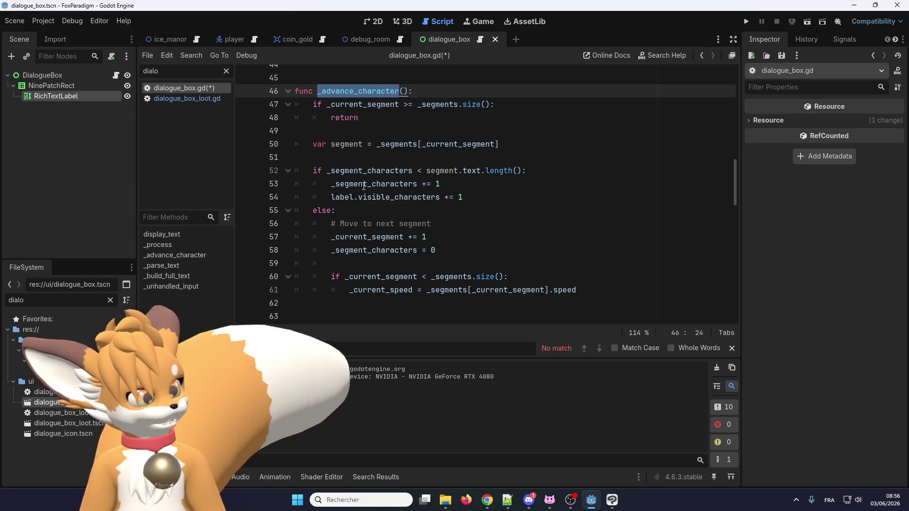
pyautogui.doubleClick(376, 198)
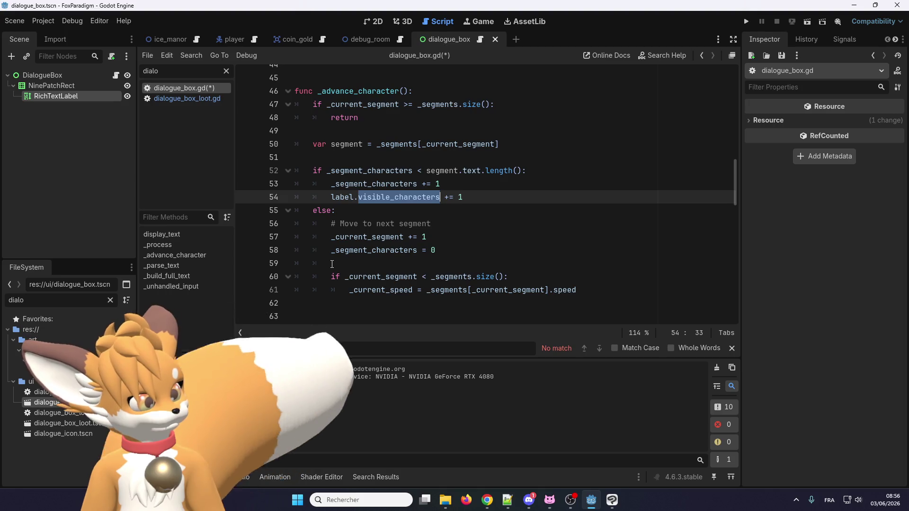
pyautogui.scroll(2, 332, 264)
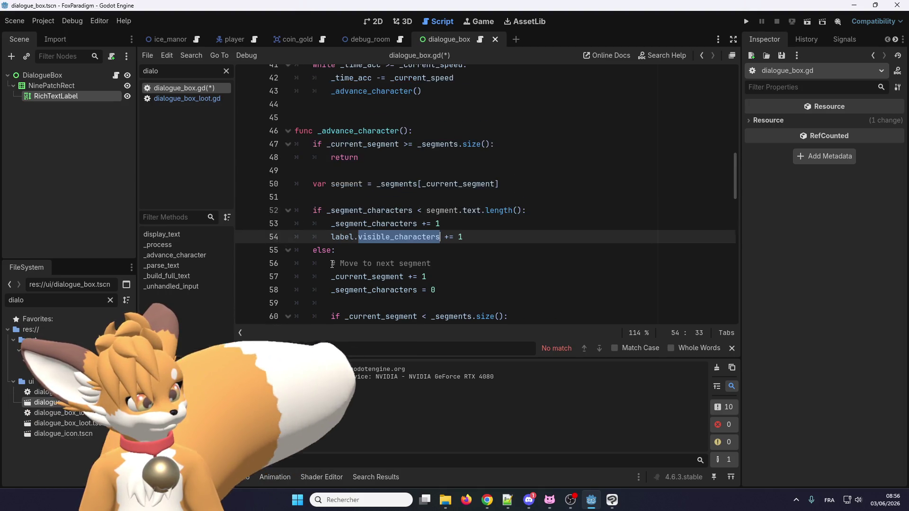
pyautogui.scroll(-3, 331, 264)
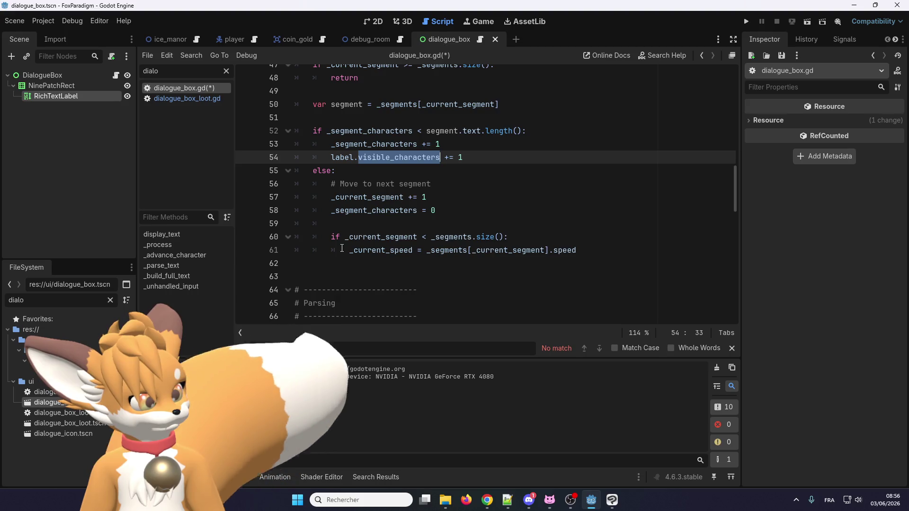
pyautogui.scroll(5, 335, 247)
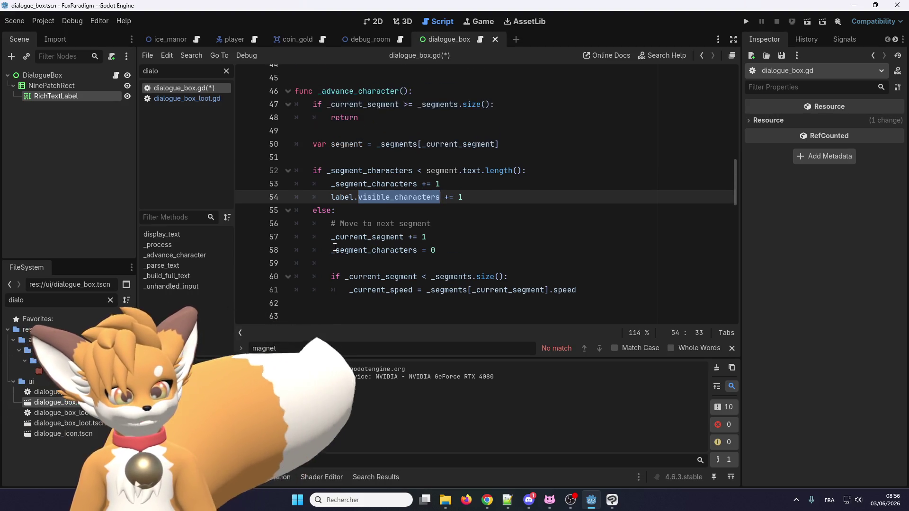
pyautogui.scroll(1, 335, 247)
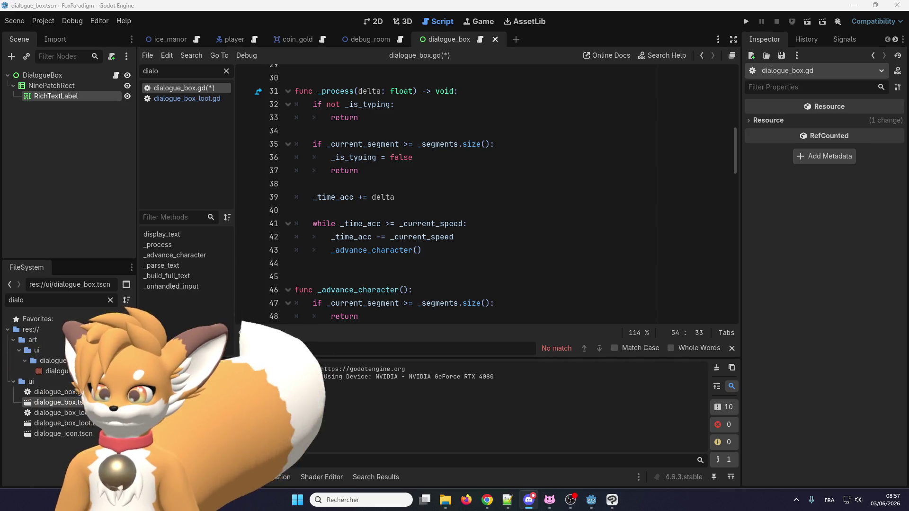
# Return to the editor and place the caret in the _advance_character() call on line 43.
pyautogui.hotkey('alt', 'Tab')
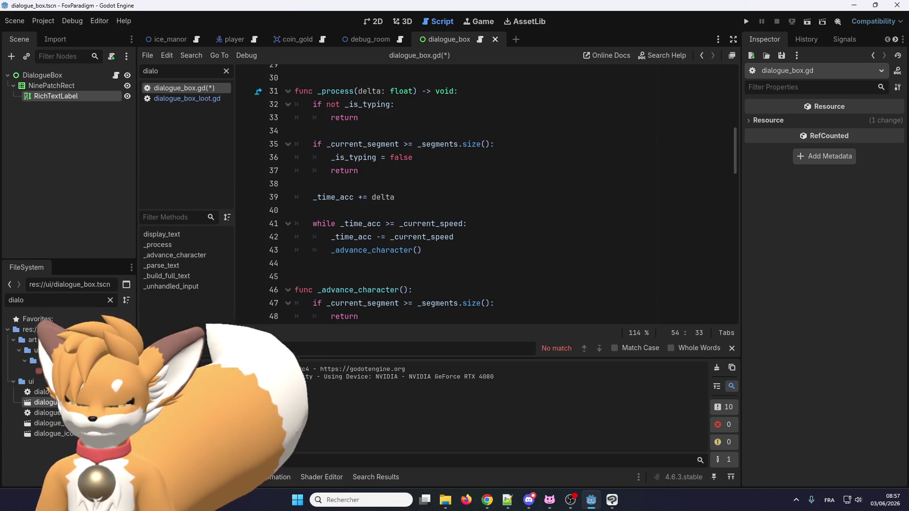
pyautogui.hotkey('alt', 'Tab')
pyautogui.hotkey('alt', 'Tab')
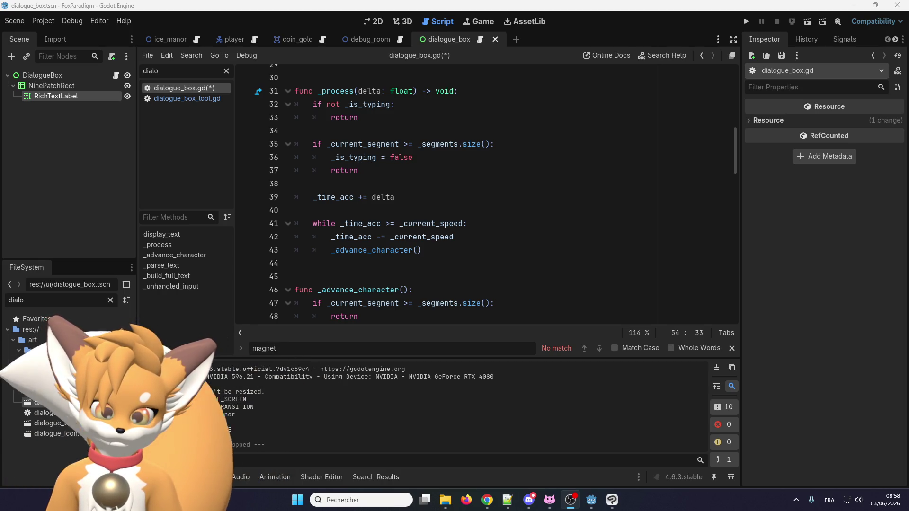
pyautogui.hotkey('alt', 'Tab')
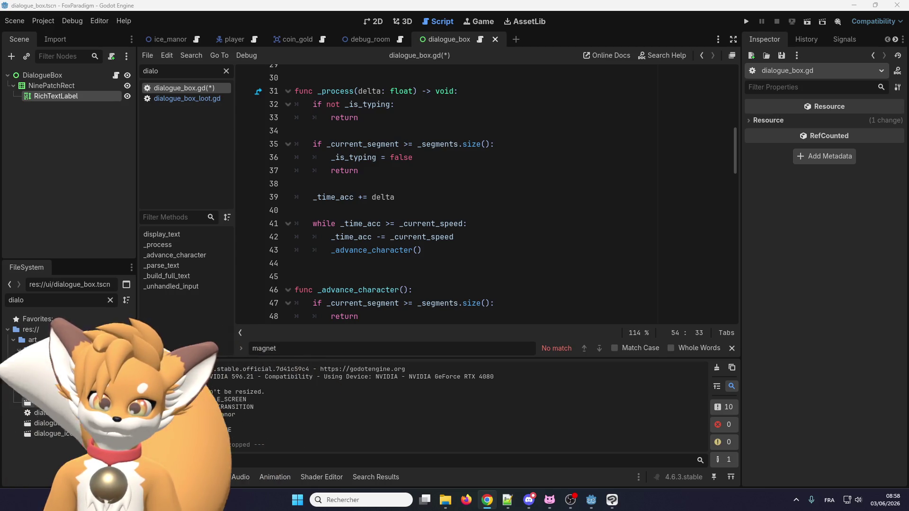
pyautogui.hotkey('alt', 'Tab')
pyautogui.click(350, 250)
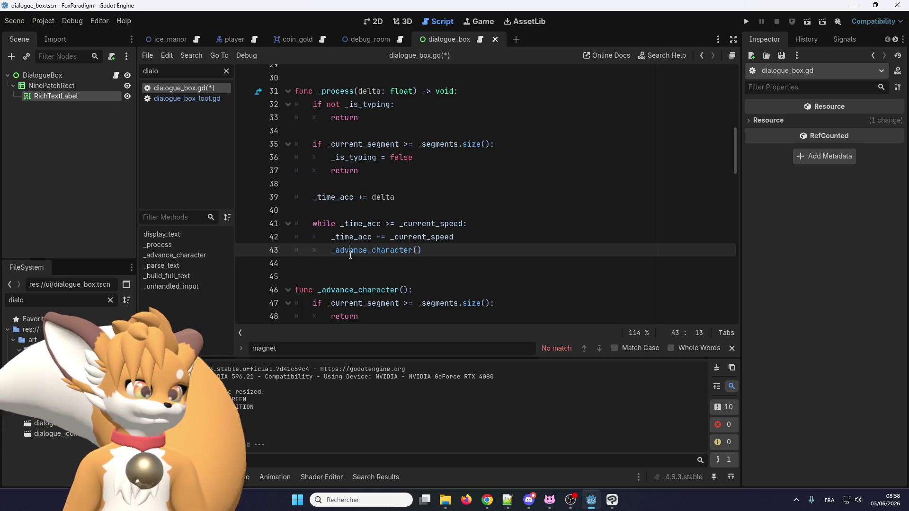
# Select visible_characters on line 28, then view the dialogue box's NinePatchRect in 2D.
pyautogui.scroll(4, 350, 249)
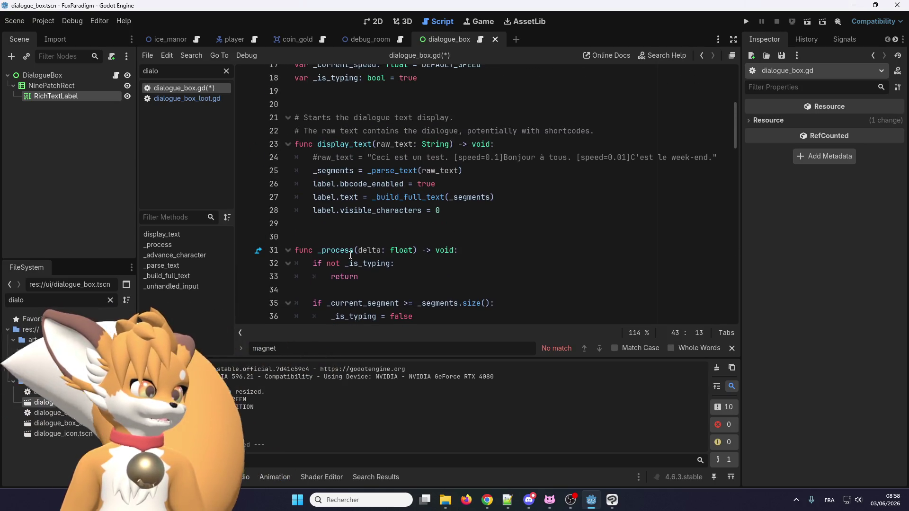
pyautogui.scroll(-3, 348, 262)
pyautogui.scroll(-3, 346, 265)
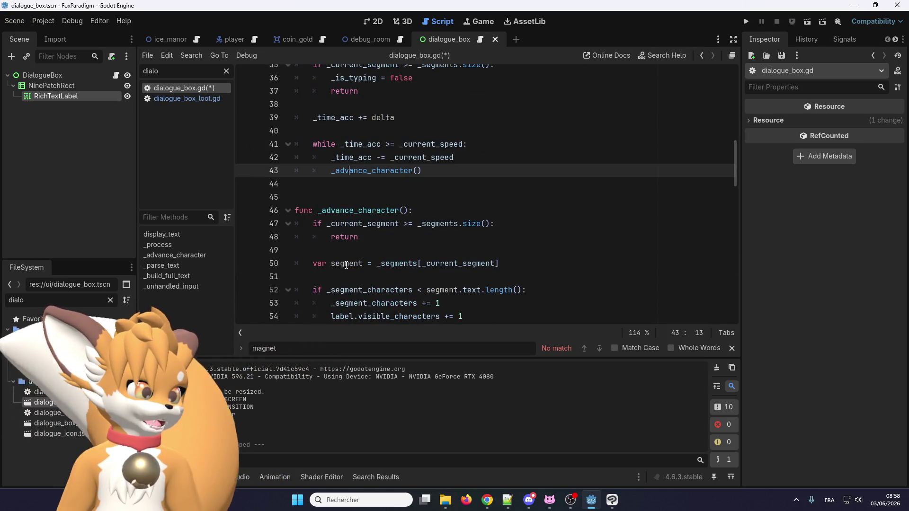
pyautogui.scroll(7, 345, 257)
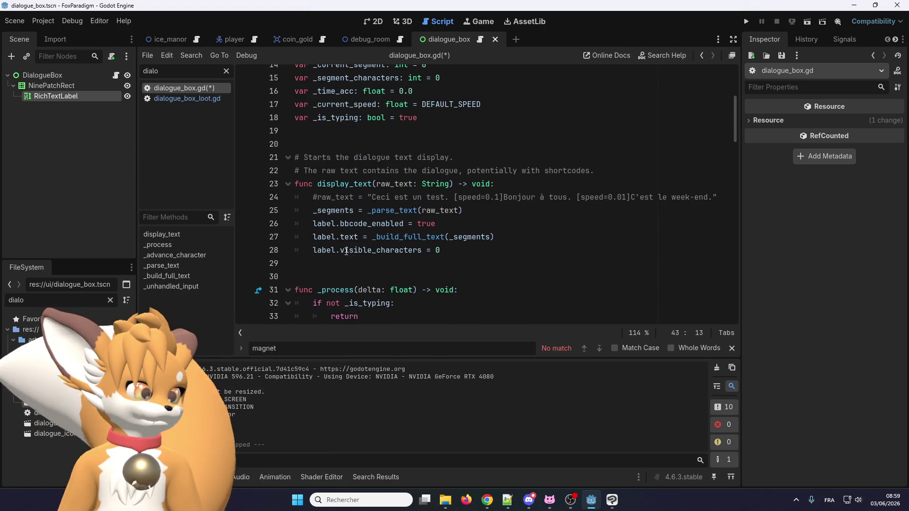
pyautogui.doubleClick(346, 250)
pyautogui.scroll(3, 346, 251)
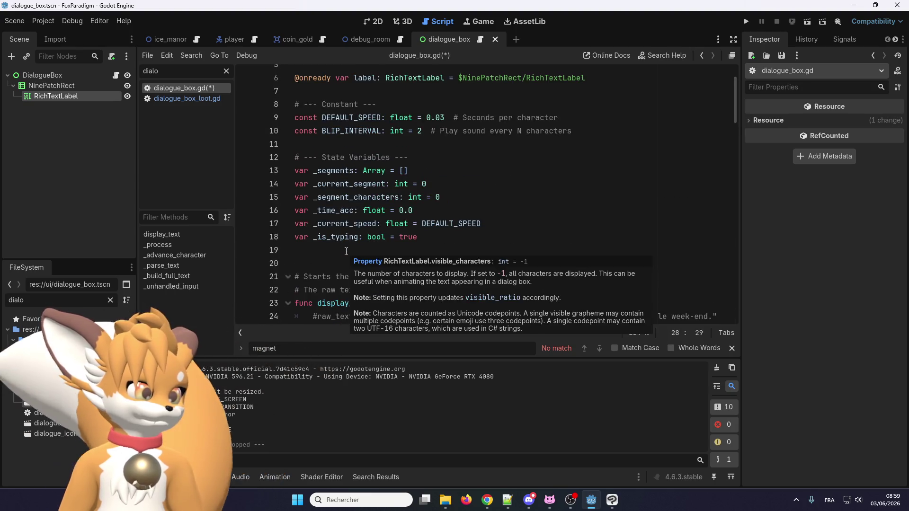
pyautogui.scroll(2, 346, 251)
pyautogui.scroll(-4, 346, 251)
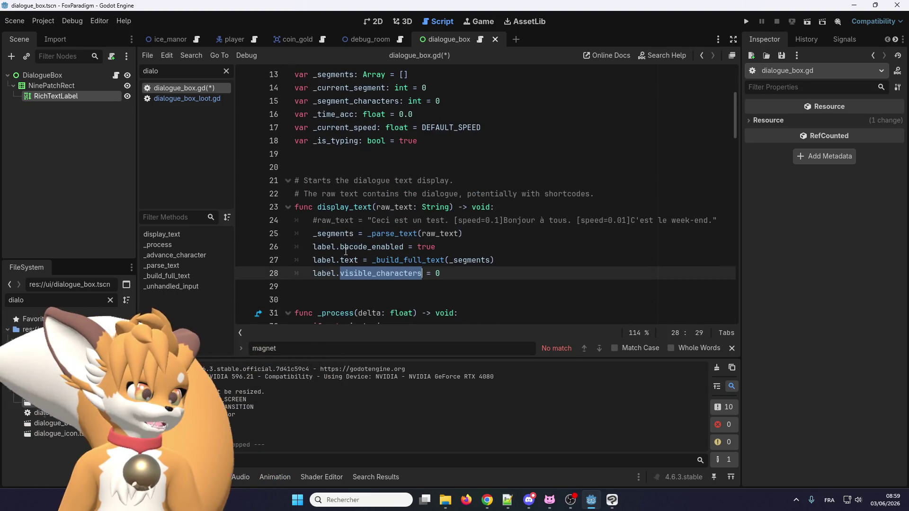
pyautogui.scroll(-1, 346, 251)
pyautogui.scroll(2, 346, 251)
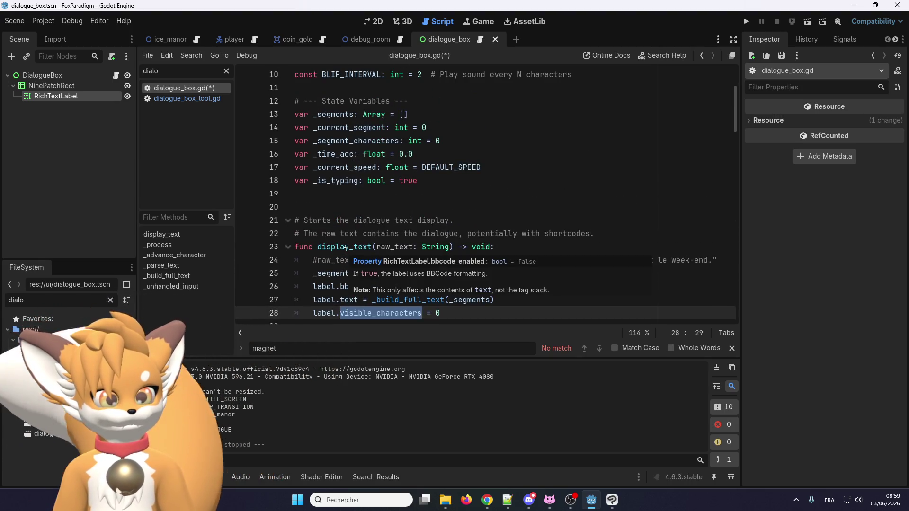
pyautogui.scroll(-2, 345, 250)
pyautogui.scroll(2, 344, 251)
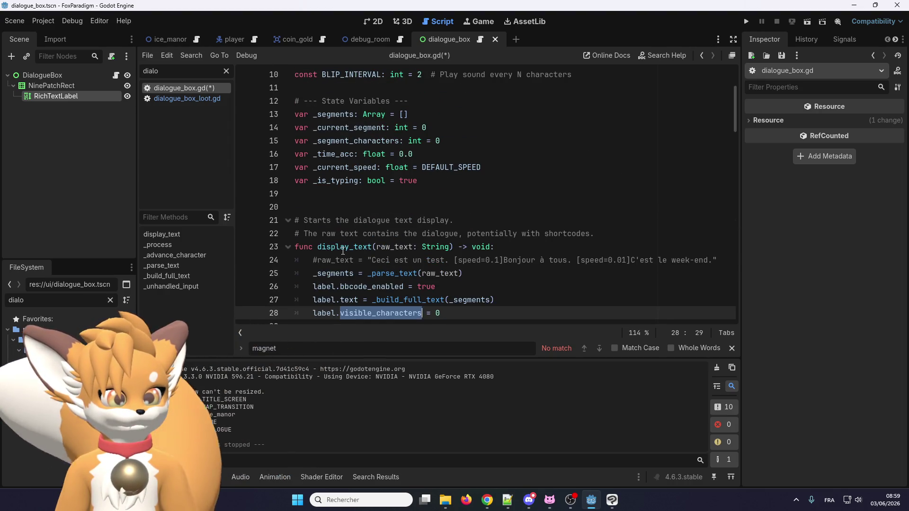
pyautogui.click(373, 21)
pyautogui.click(52, 85)
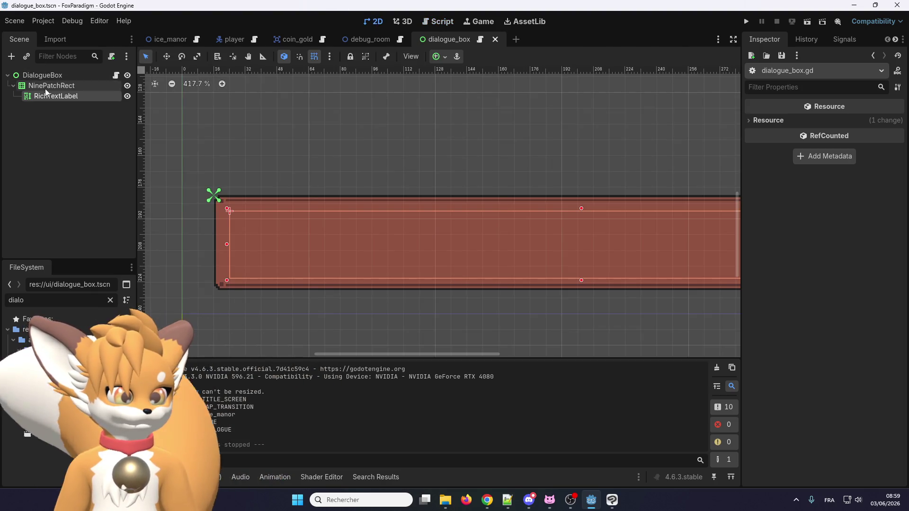
# Select the DialogueBox and RichTextLabel nodes, then return to dialogue_box.gd.
pyautogui.scroll(-4, 271, 193)
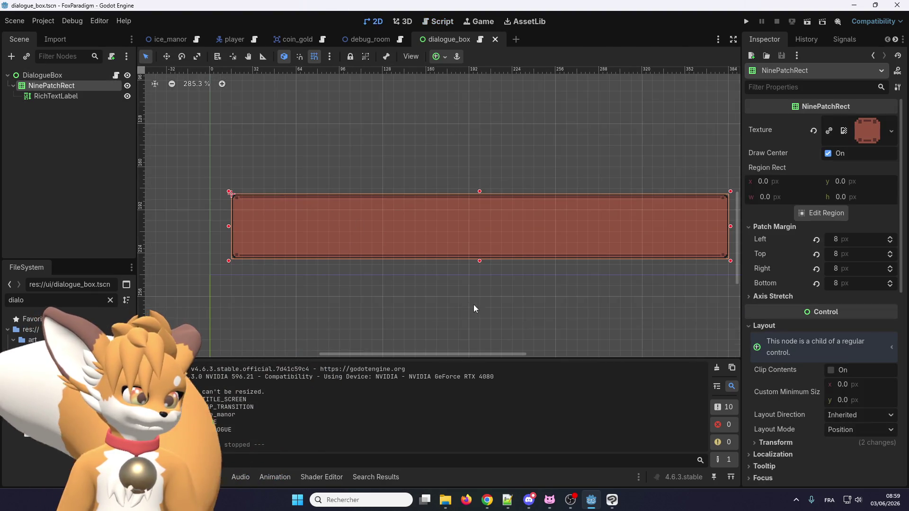
pyautogui.click(61, 78)
pyautogui.scroll(2, 363, 209)
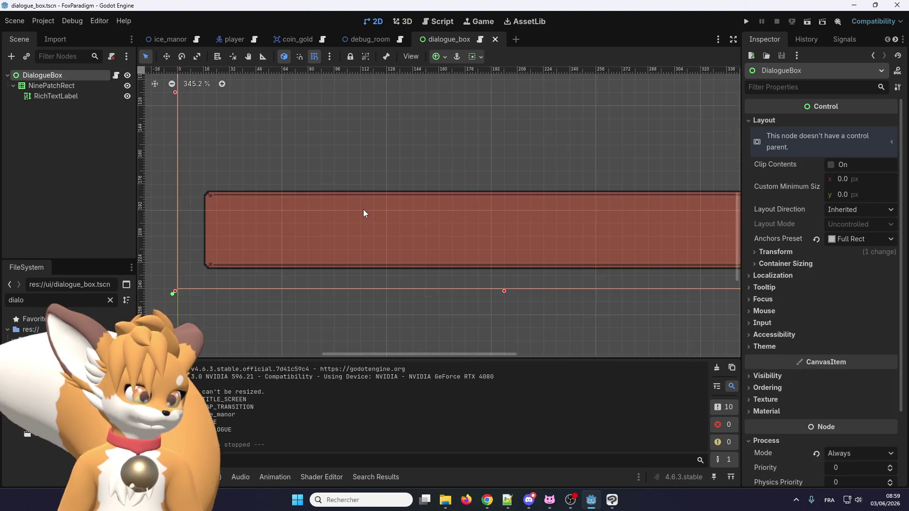
pyautogui.click(69, 96)
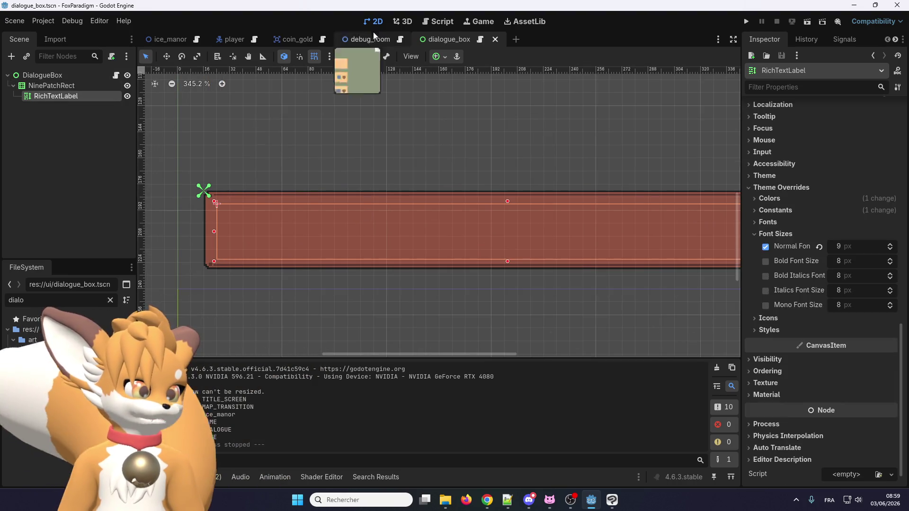
pyautogui.click(479, 39)
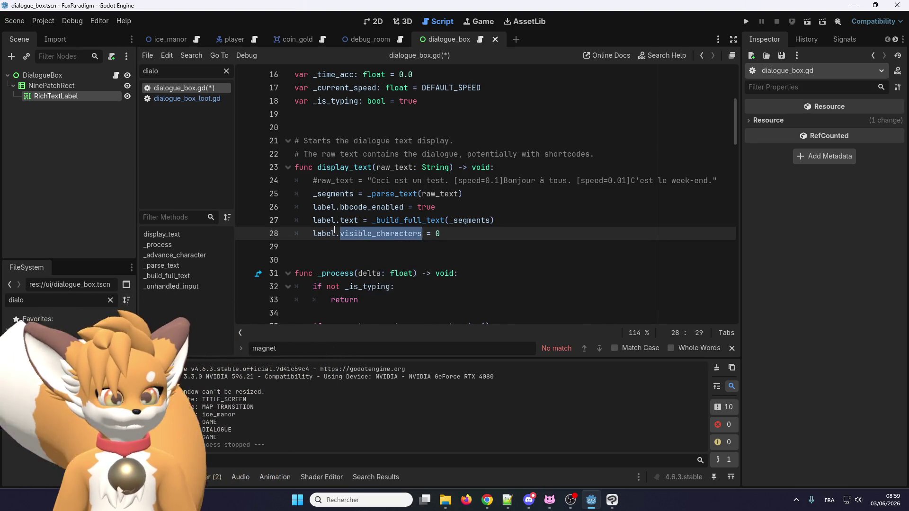
# Save the dialogue_box scene through the Scene menu's Save Scene command.
pyautogui.scroll(-3, 334, 230)
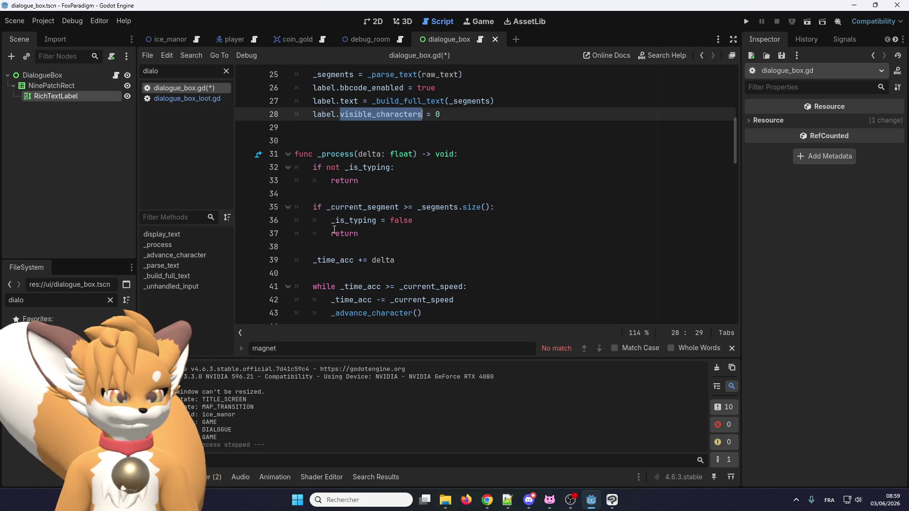
pyautogui.scroll(1, 334, 230)
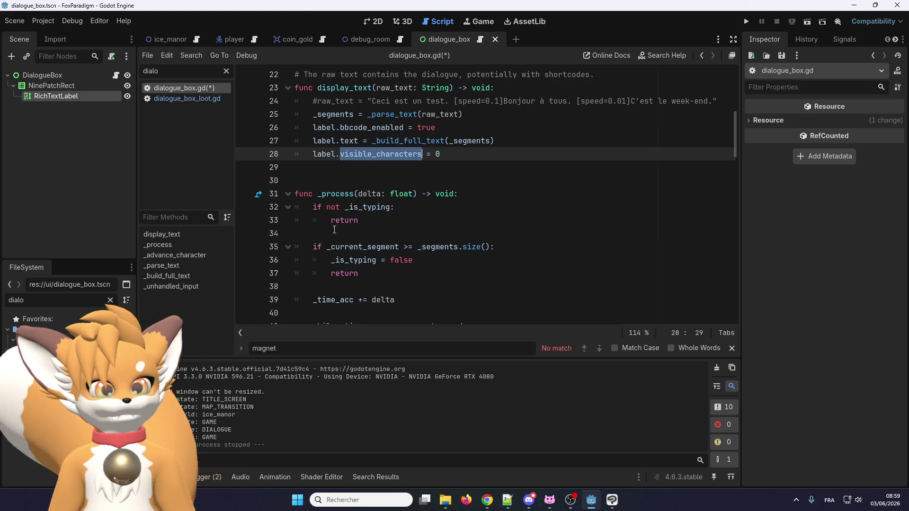
pyautogui.scroll(2, 334, 230)
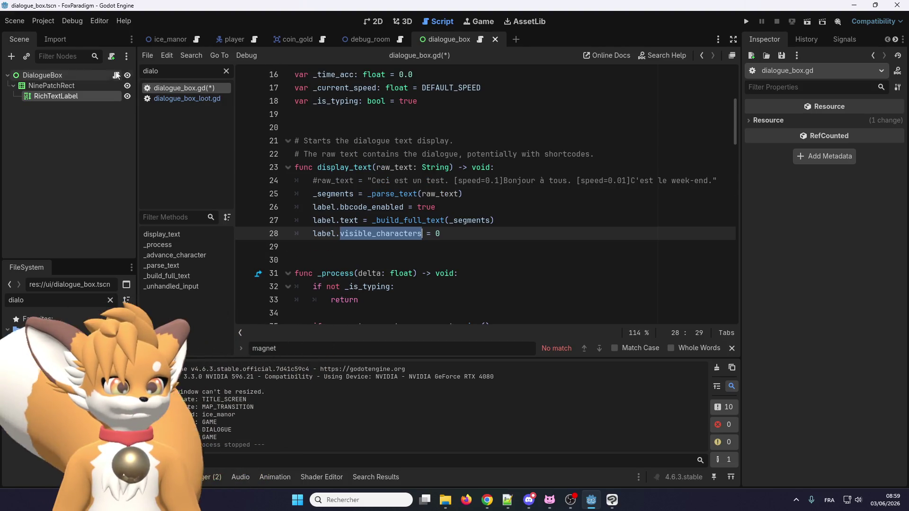
pyautogui.click(14, 21)
pyautogui.click(33, 94)
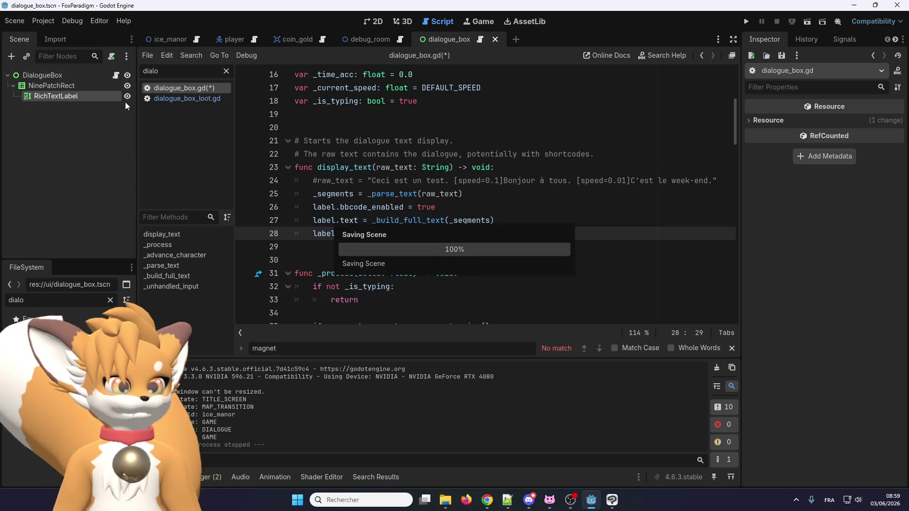
# Reselect the RichTextLabel, review its Fit Content and Autowrap Mode tooltips, and turn Fit Content on.
pyautogui.click(85, 87)
pyautogui.click(78, 96)
pyautogui.scroll(10, 759, 176)
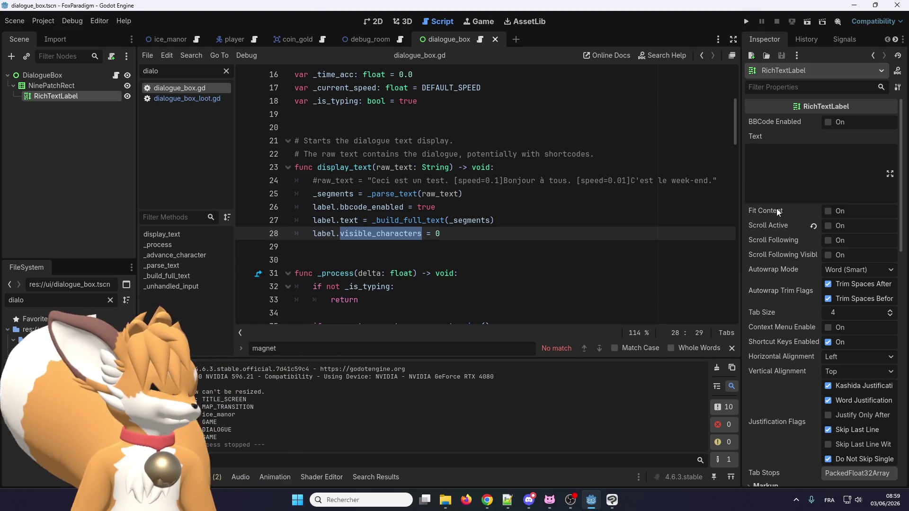
pyautogui.scroll(-2, 775, 211)
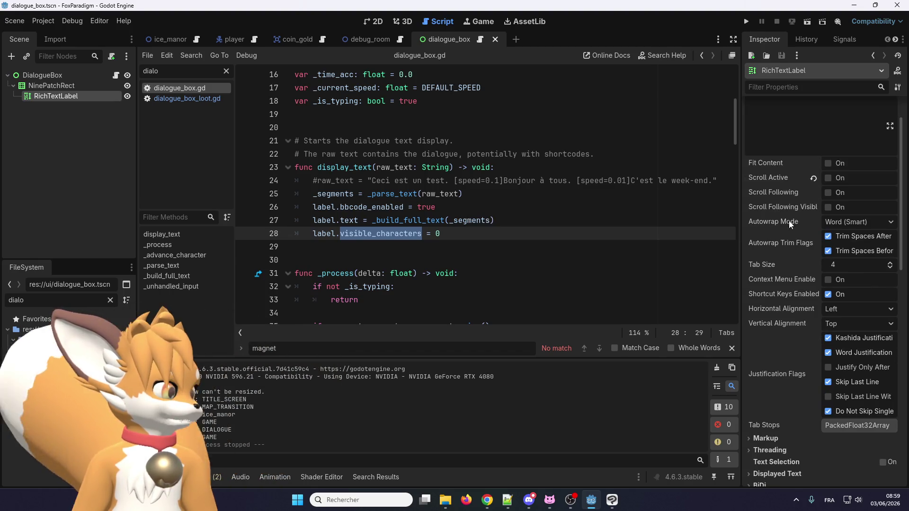
pyautogui.moveTo(803, 224)
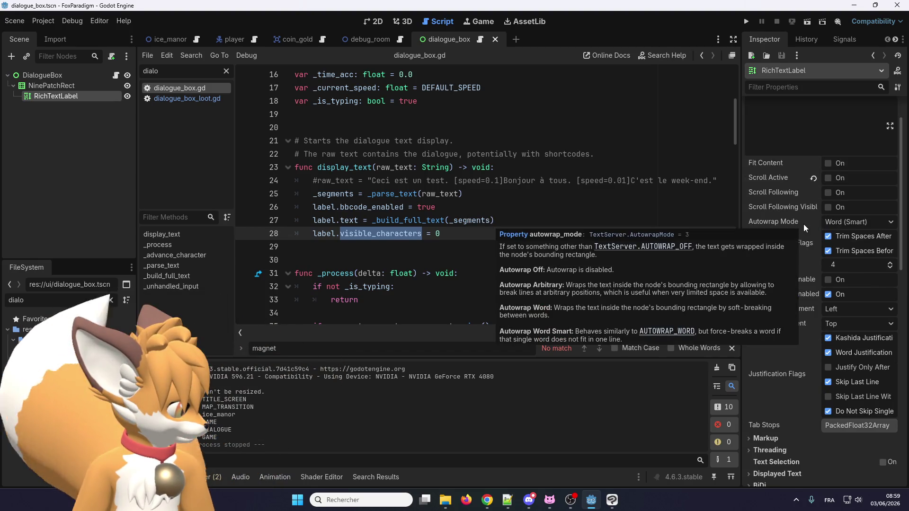
pyautogui.scroll(2, 784, 203)
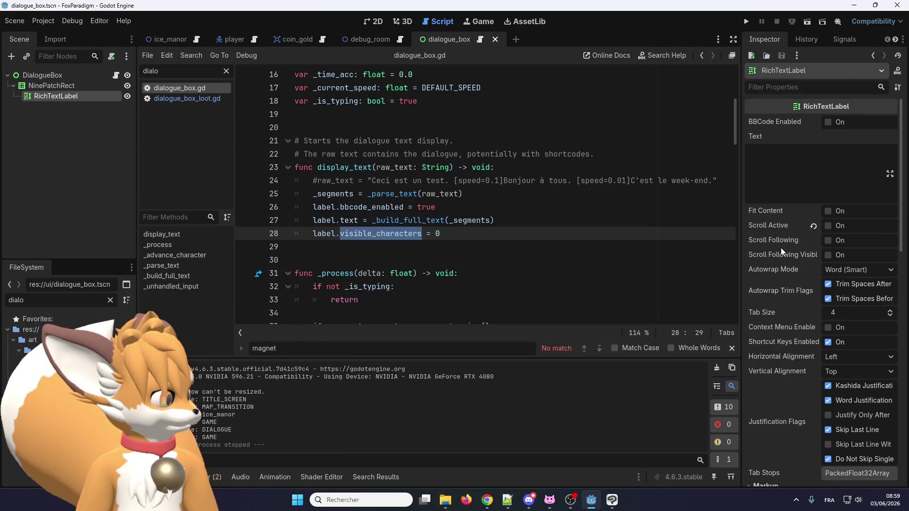
pyautogui.moveTo(779, 240)
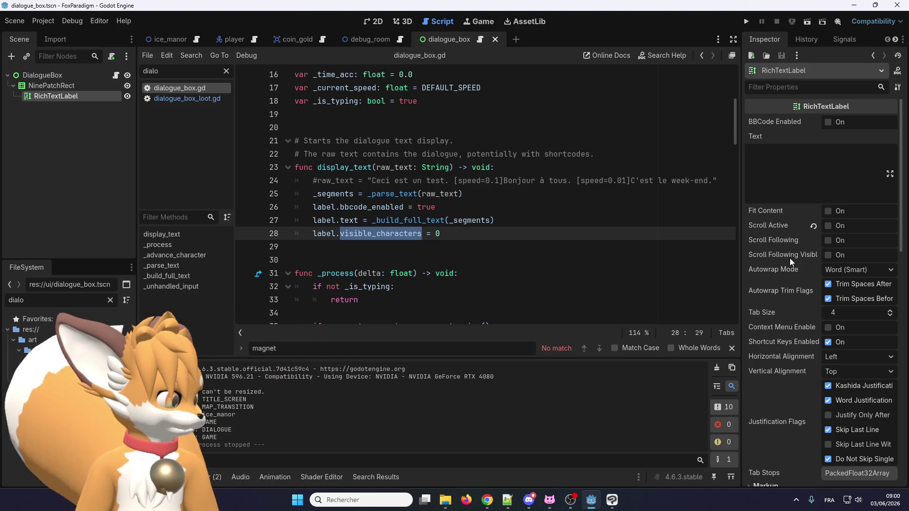
pyautogui.moveTo(776, 212)
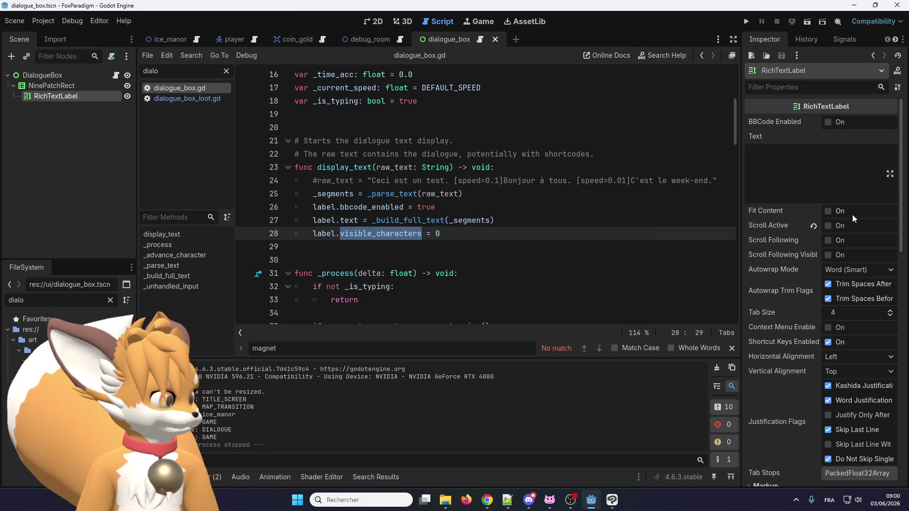
pyautogui.click(828, 212)
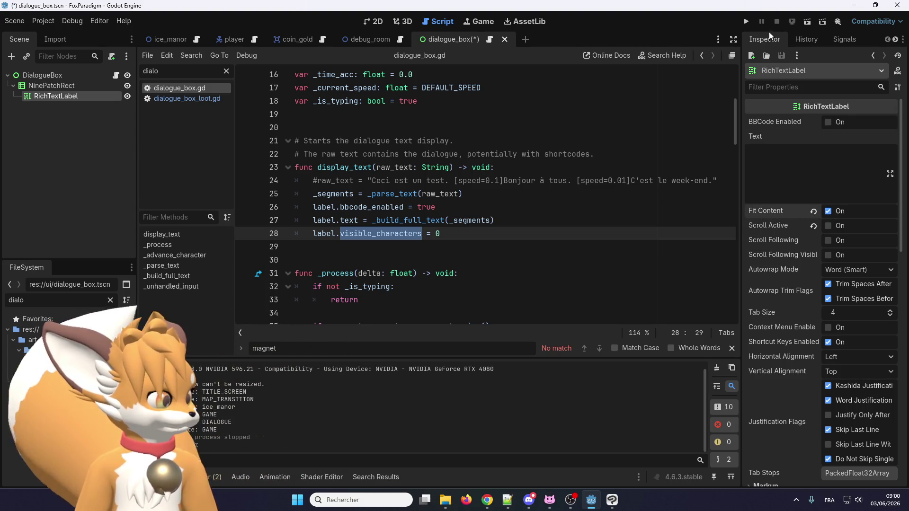
# Test-run the game to the signpost dialogue with Fit Content on, then switch Fit Content off.
pyautogui.click(745, 22)
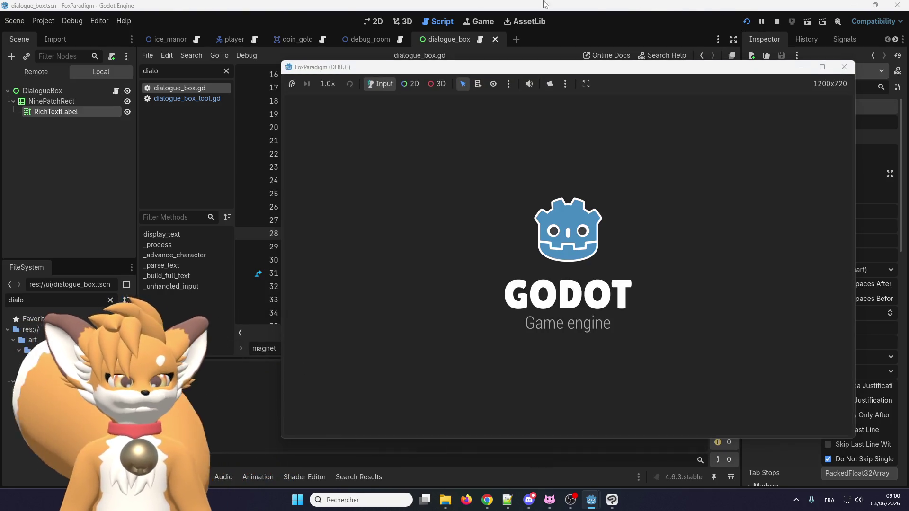
pyautogui.press('Return')
pyautogui.press('Return')
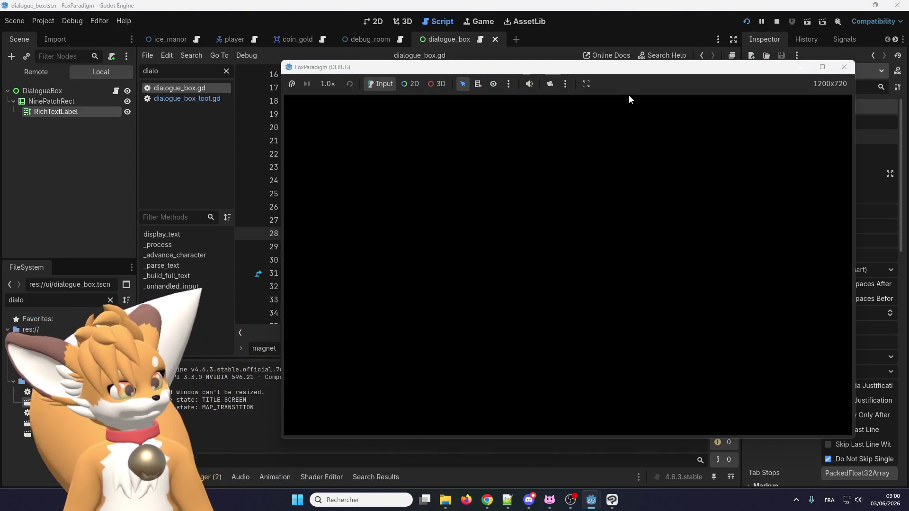
pyautogui.press('Right')
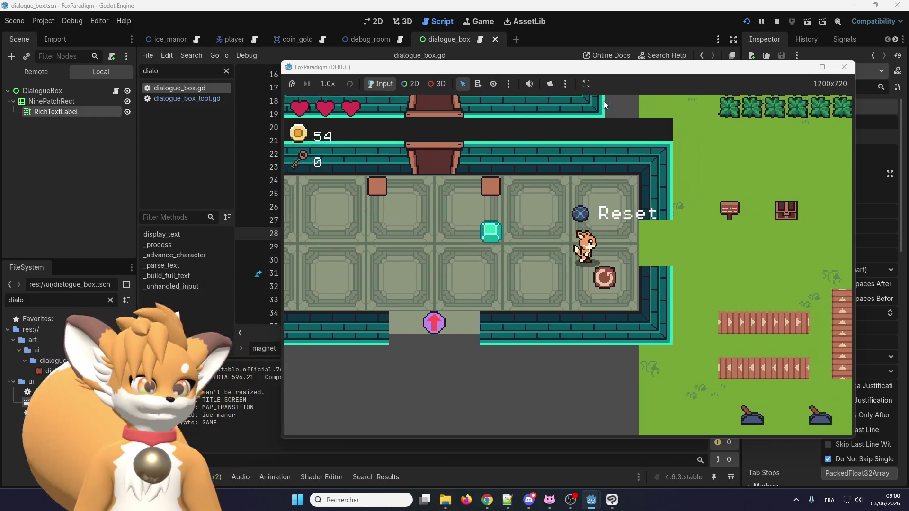
pyautogui.press('Right')
pyautogui.press('Return')
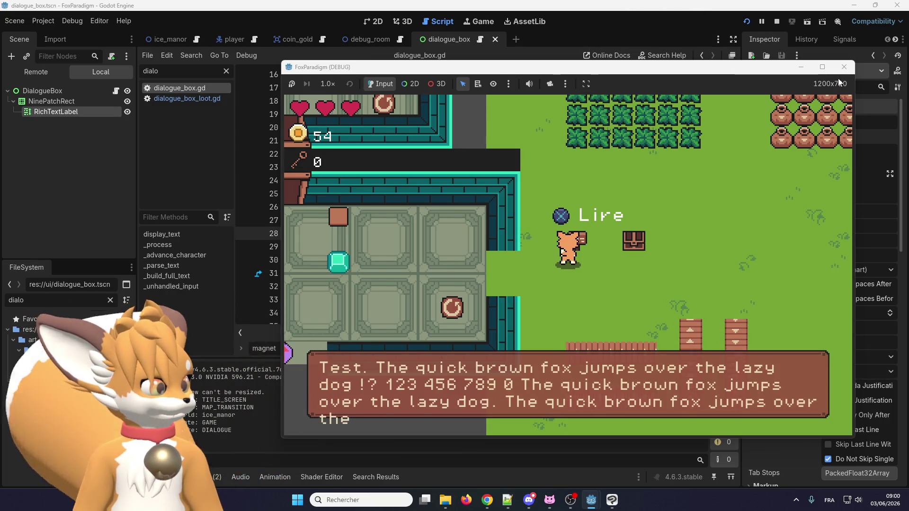
pyautogui.click(844, 67)
pyautogui.click(828, 211)
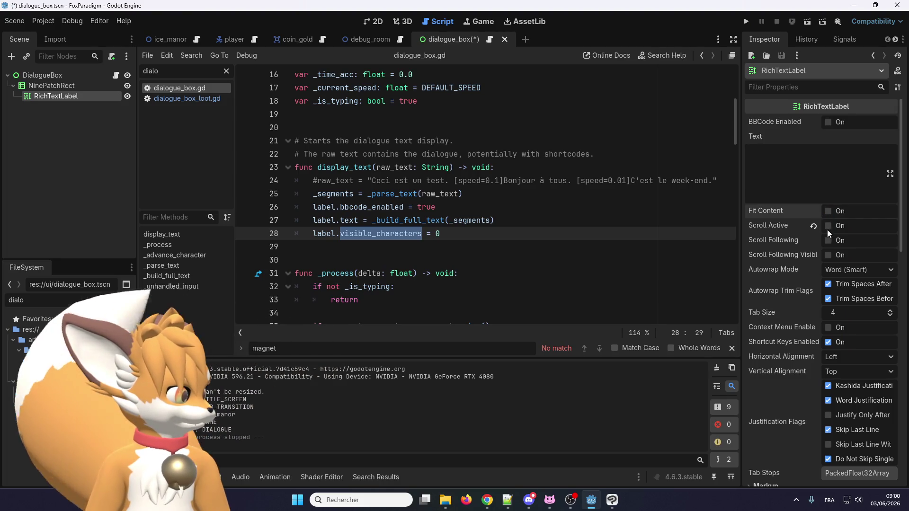
# Change the RichTextLabel's Autowrap Mode from Word (Smart) to Word.
pyautogui.scroll(-1, 792, 255)
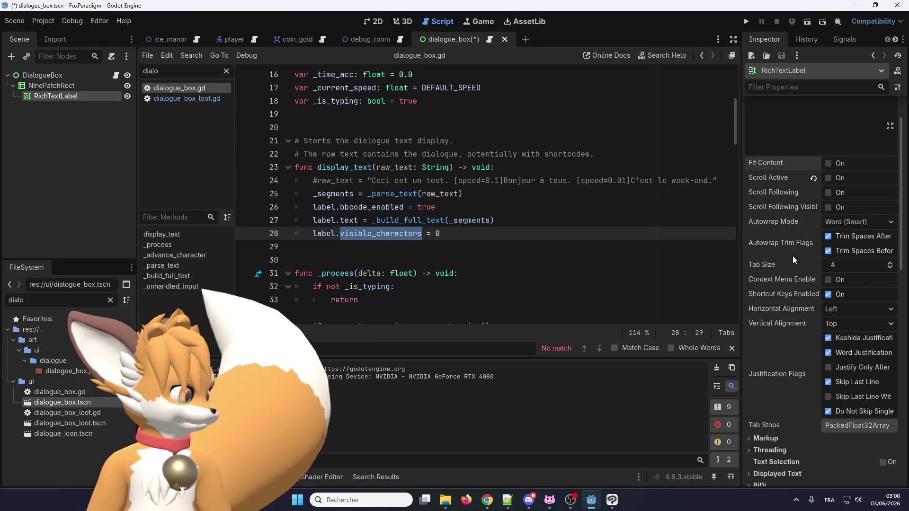
pyautogui.click(853, 223)
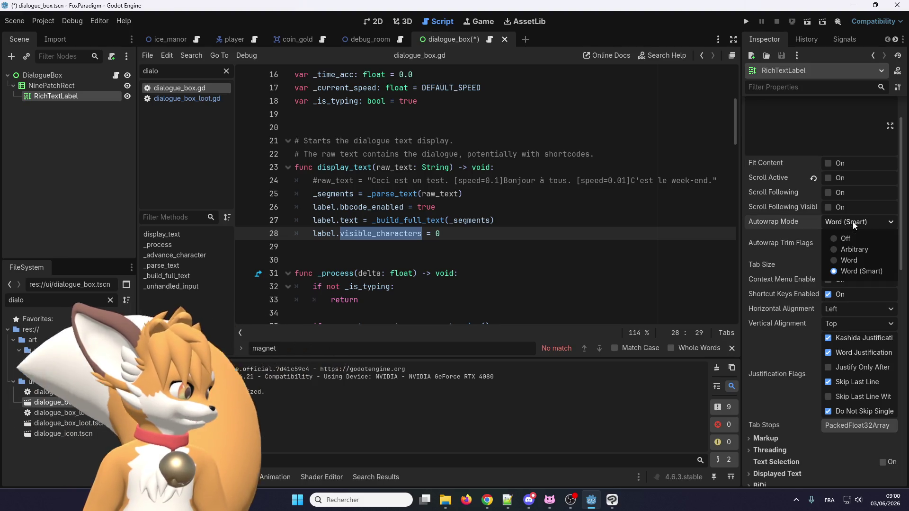
pyautogui.click(855, 260)
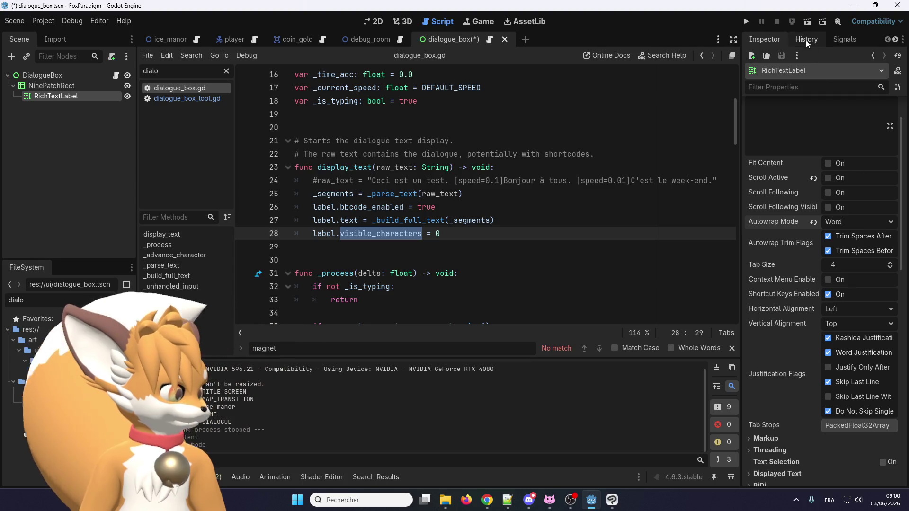
# Run the game, load the first save and open the chest dialogue to check wrapping, then close it.
pyautogui.click(745, 22)
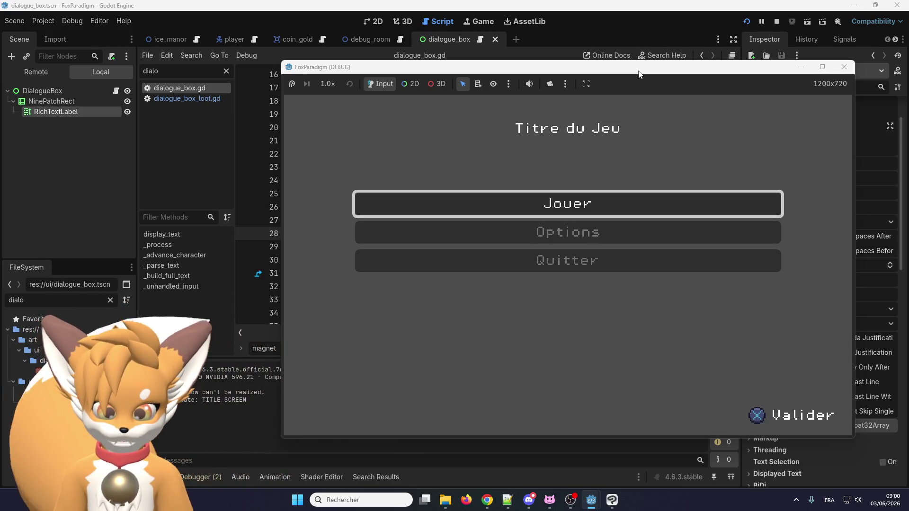
pyautogui.moveTo(638, 74); pyautogui.dragTo(524, 63)
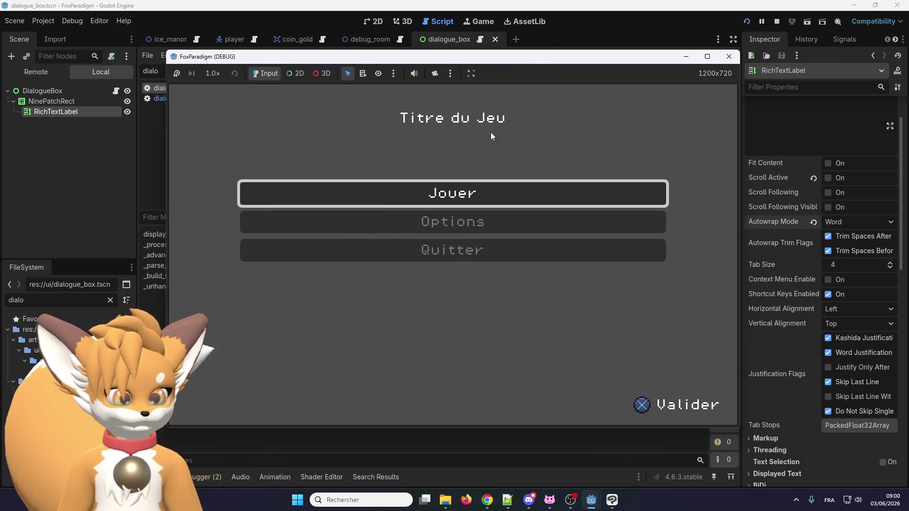
pyautogui.press('Return')
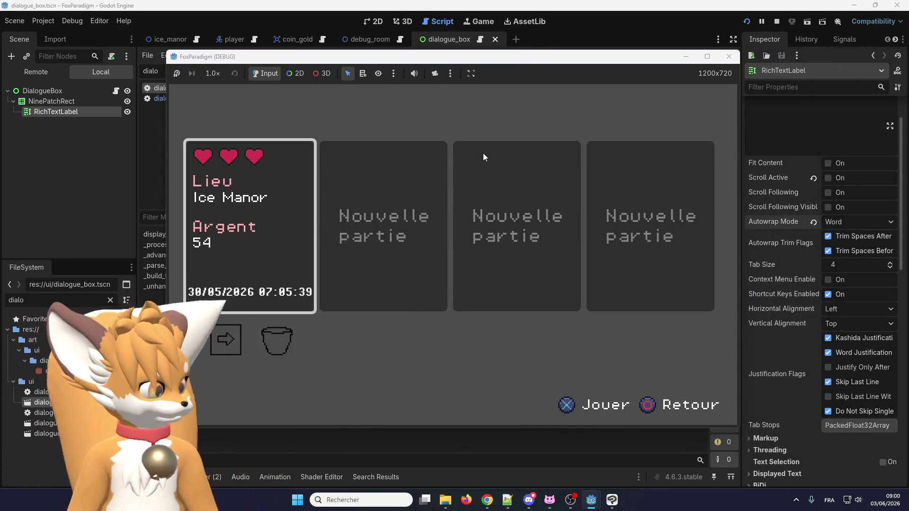
pyautogui.press('Return')
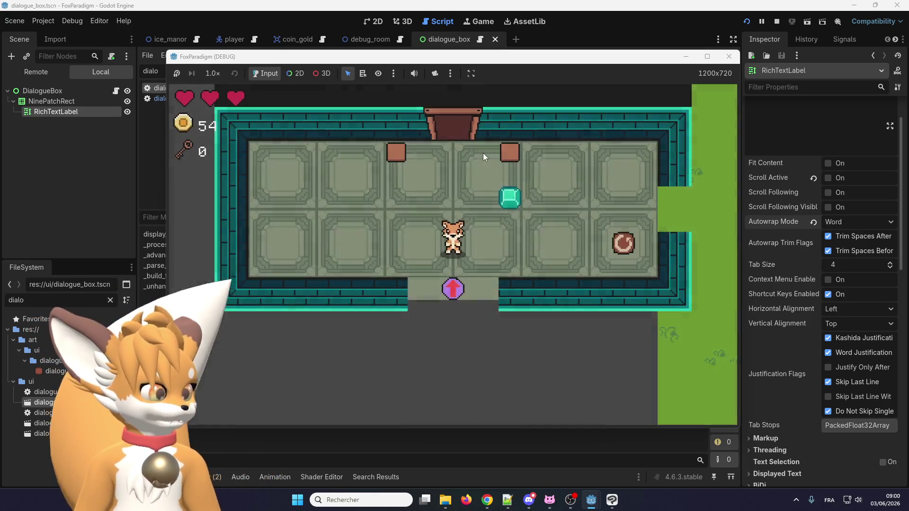
pyautogui.press('Right')
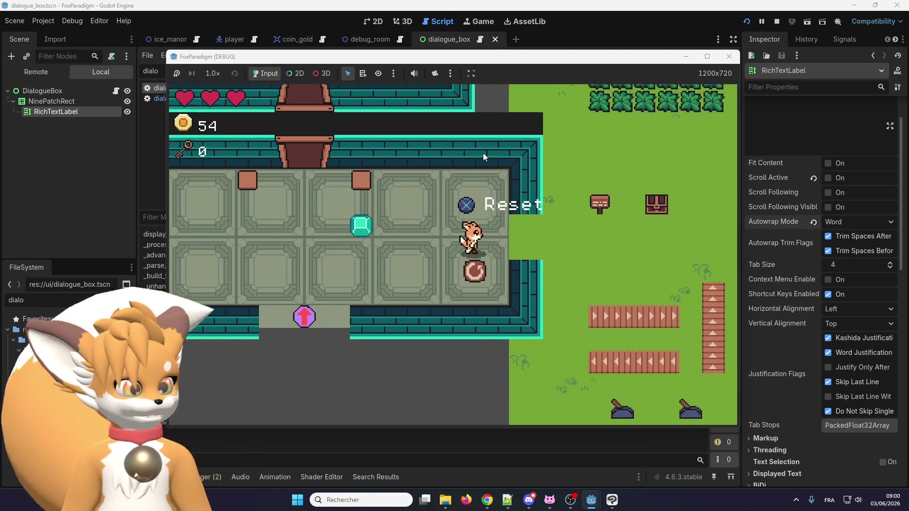
pyautogui.press('Up')
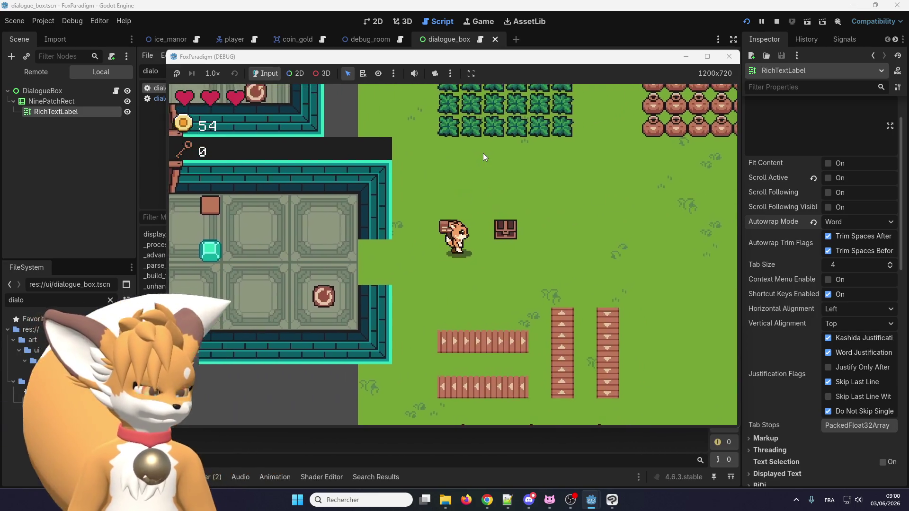
pyautogui.press('Return')
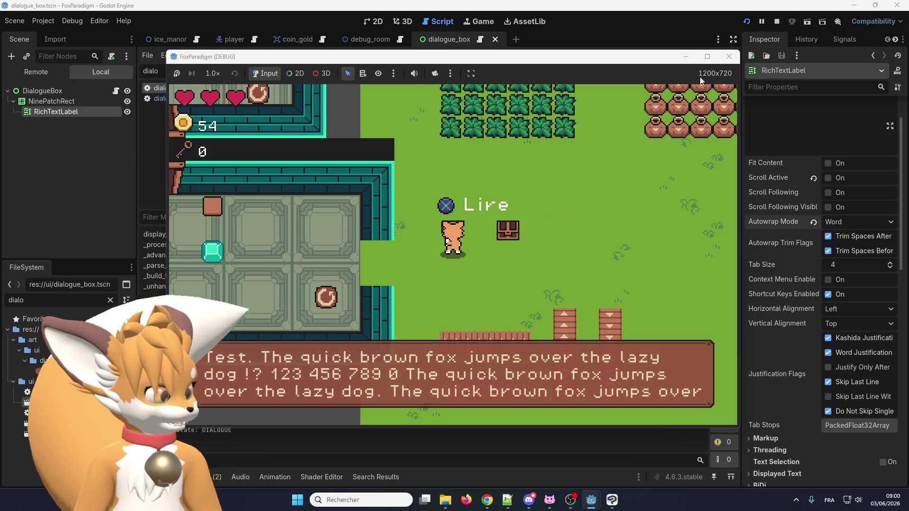
pyautogui.click(729, 56)
# Revert Autowrap Mode to Word (Smart) and turn off the RichTextLabel's Clip Contents under Layout.
pyautogui.click(813, 222)
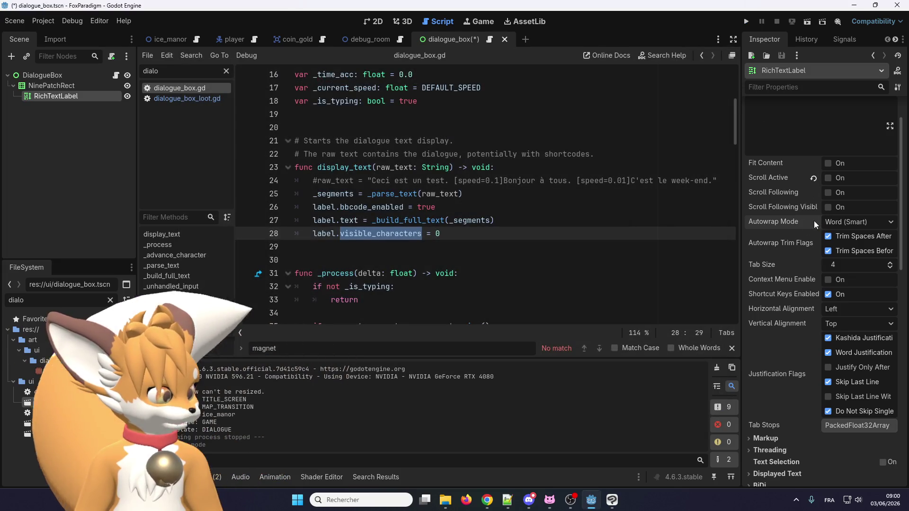
pyautogui.scroll(-3, 827, 242)
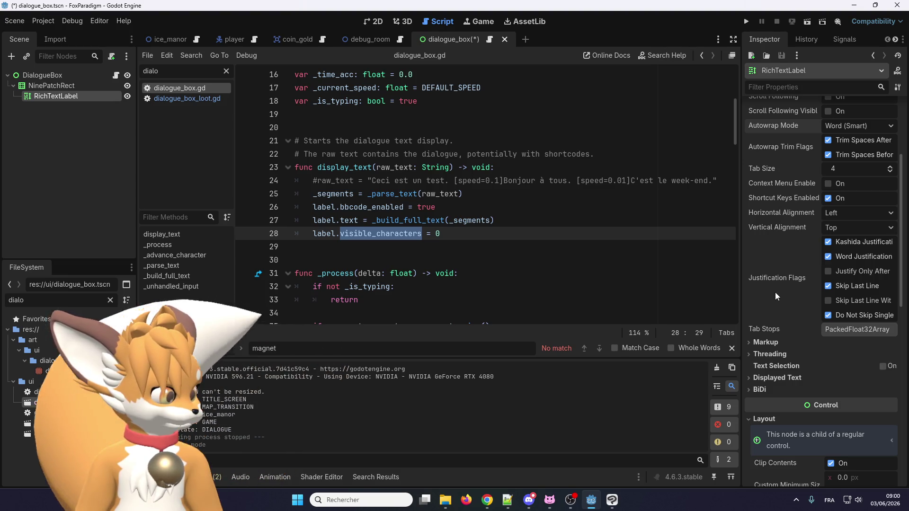
pyautogui.scroll(-3, 804, 279)
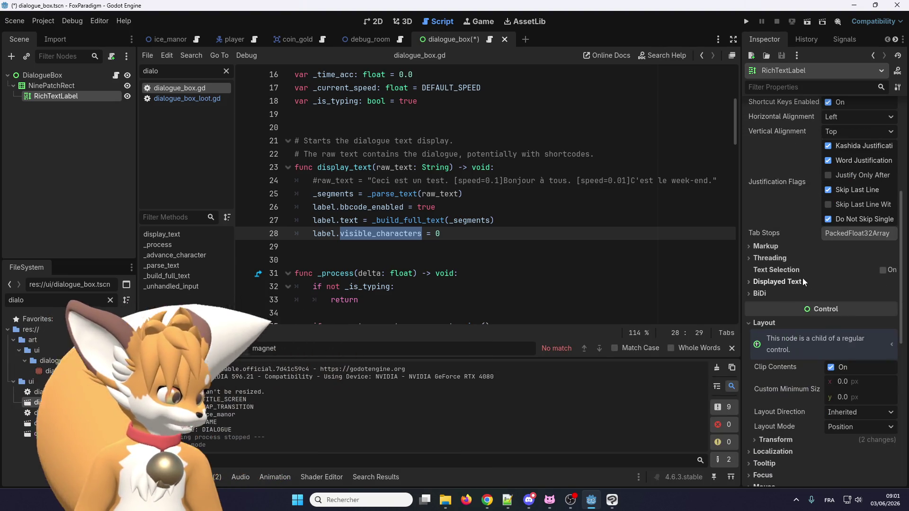
pyautogui.scroll(-3, 790, 266)
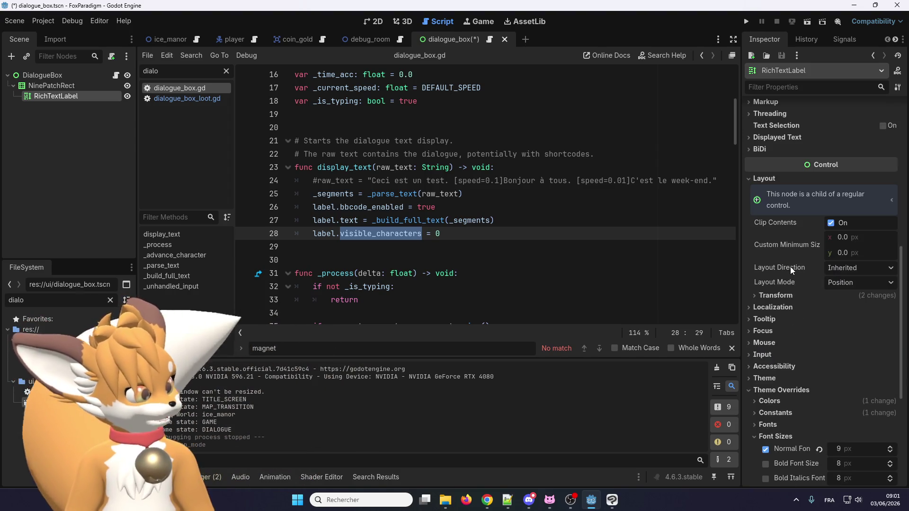
pyautogui.scroll(-3, 791, 268)
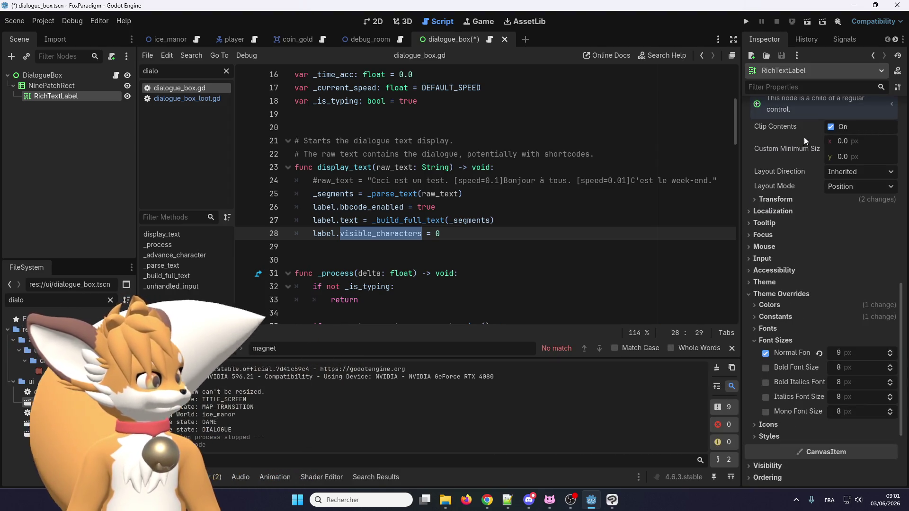
pyautogui.scroll(2, 792, 128)
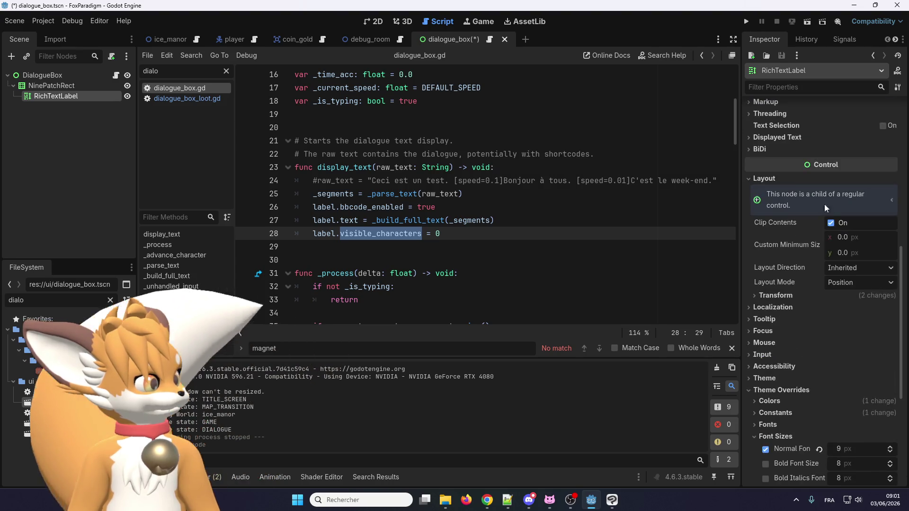
pyautogui.moveTo(794, 224)
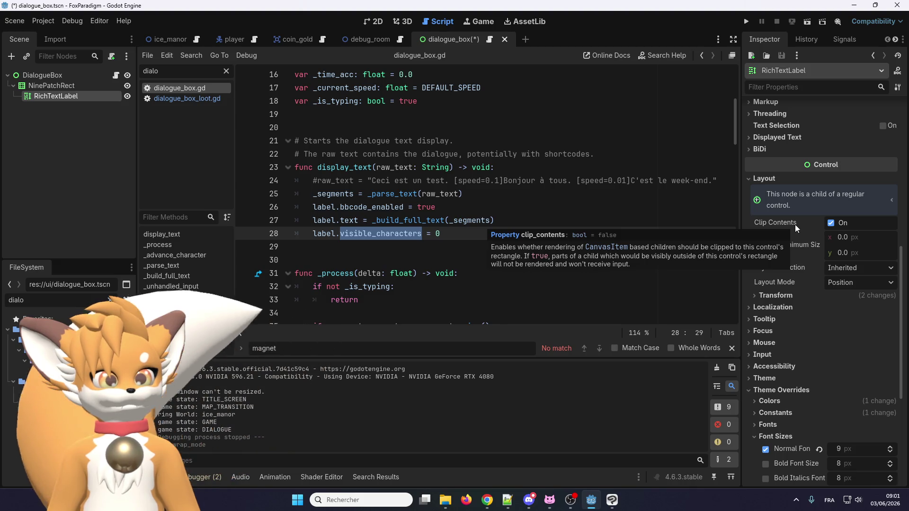
pyautogui.click(831, 222)
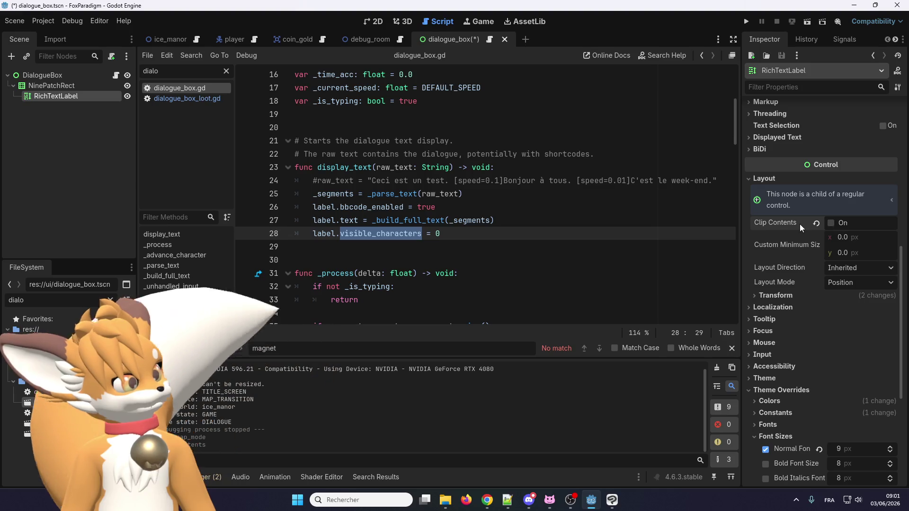
# Run the game, walk the fox to the signpost and read its dialogue without clipping, then close it.
pyautogui.click(745, 23)
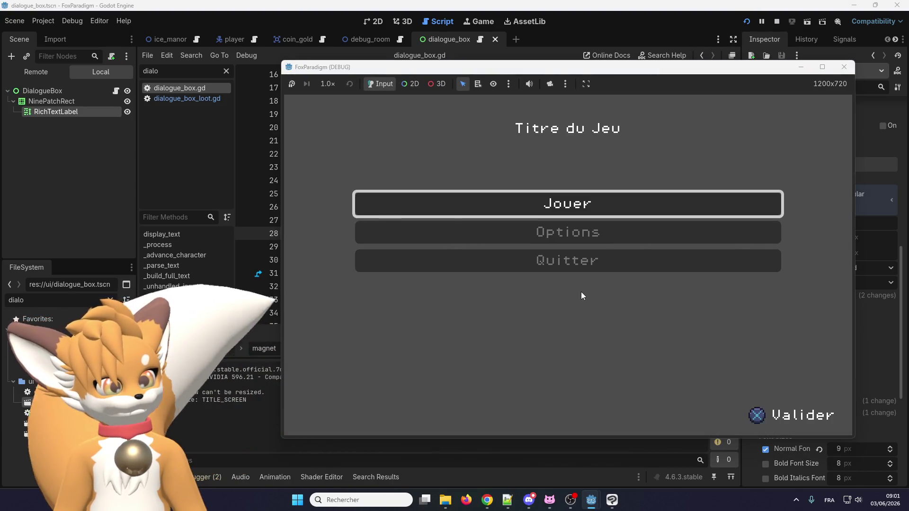
pyautogui.press('Return')
pyautogui.press('Return')
pyautogui.press('Right')
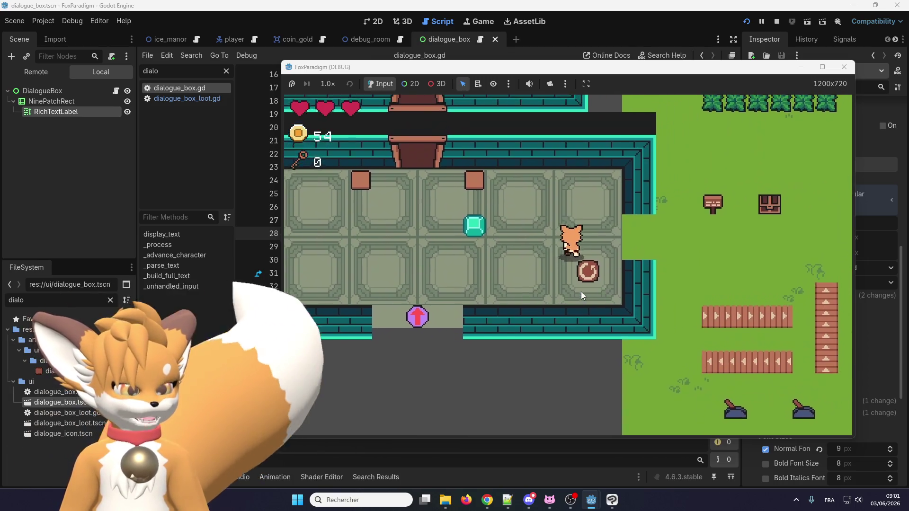
pyautogui.press('Right')
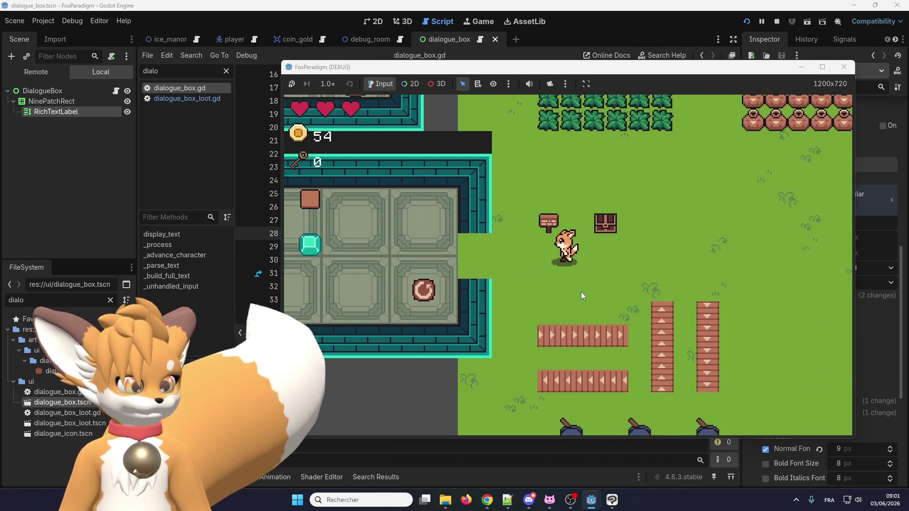
pyautogui.press('Up')
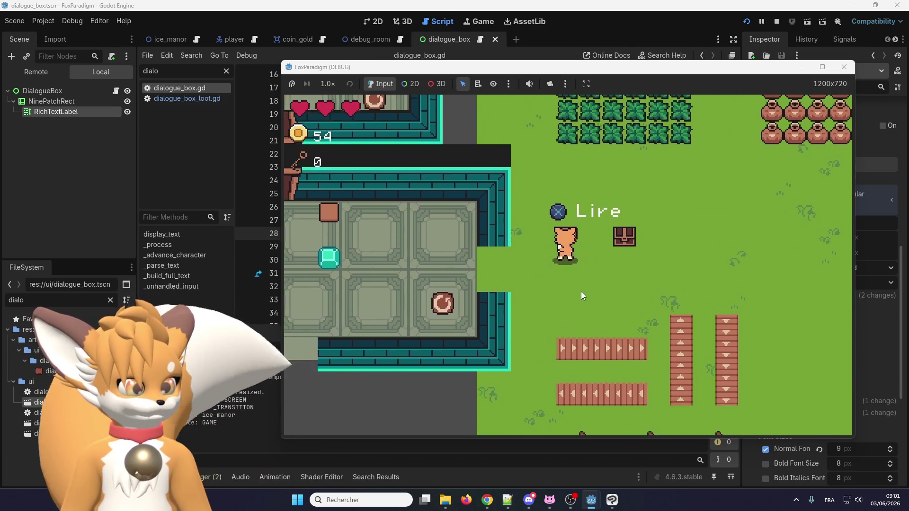
pyautogui.press('Return')
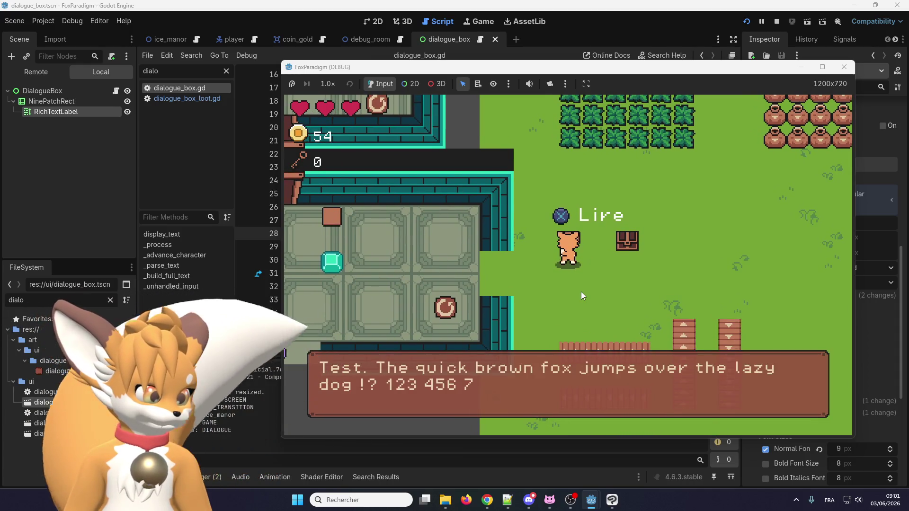
pyautogui.press('Return')
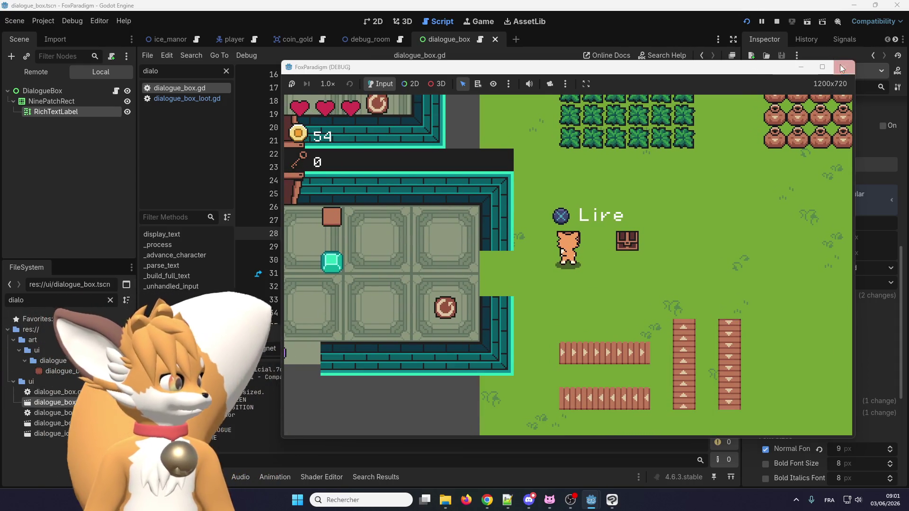
pyautogui.click(844, 67)
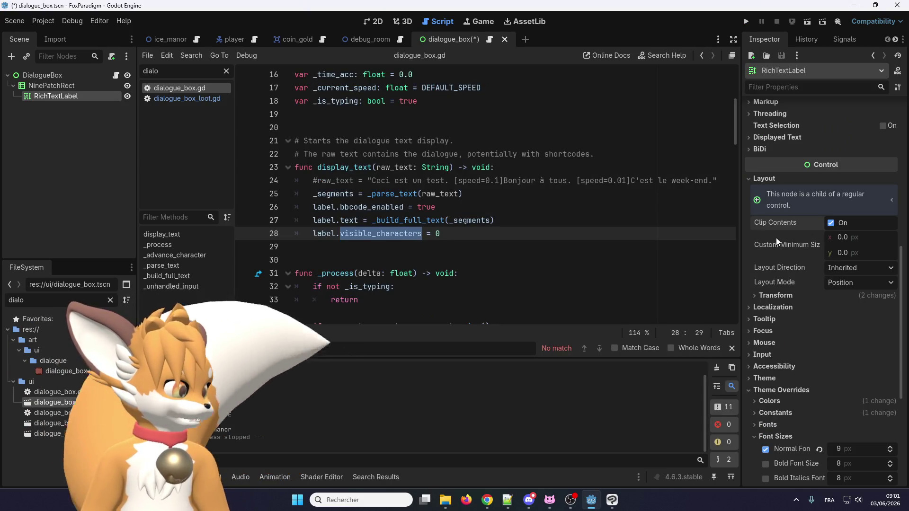
# Save the dialogue_box scene with Ctrl+S and scroll the Inspector down toward Theme Overrides.
pyautogui.scroll(-2, 776, 237)
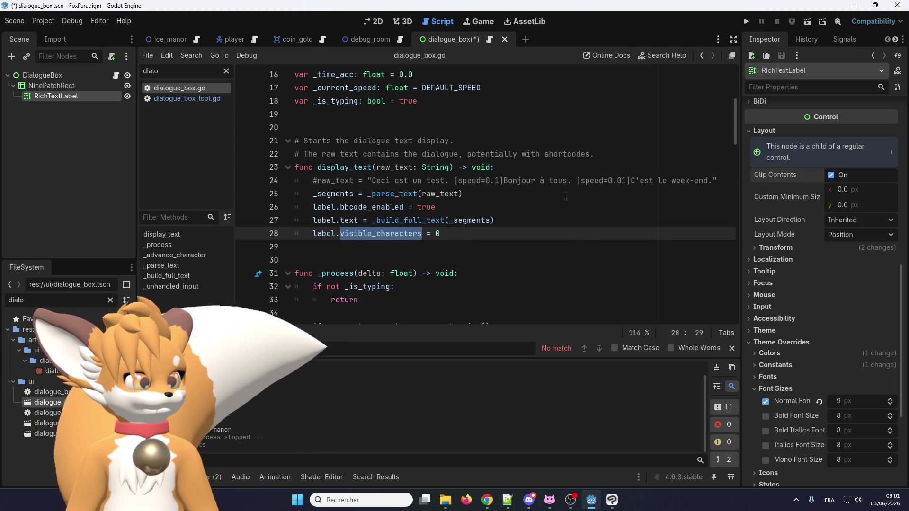
pyautogui.hotkey('ctrl', 's')
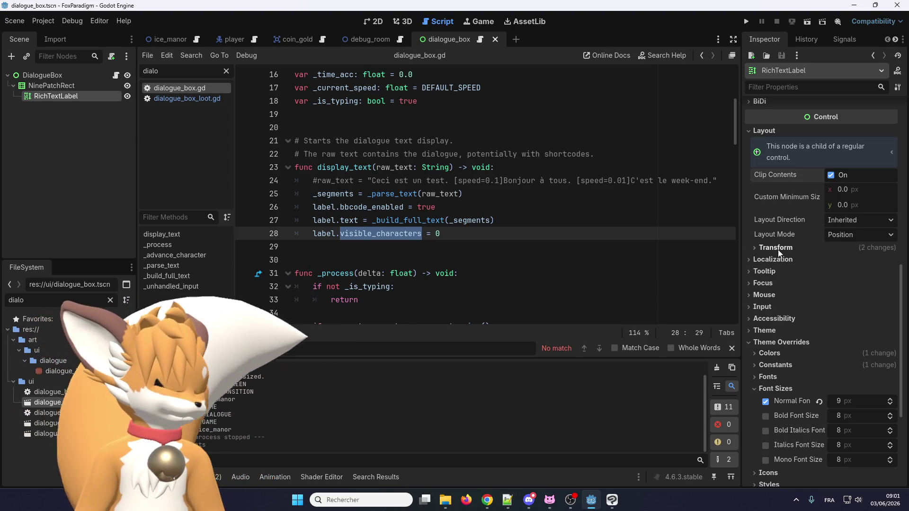
pyautogui.scroll(-5, 766, 258)
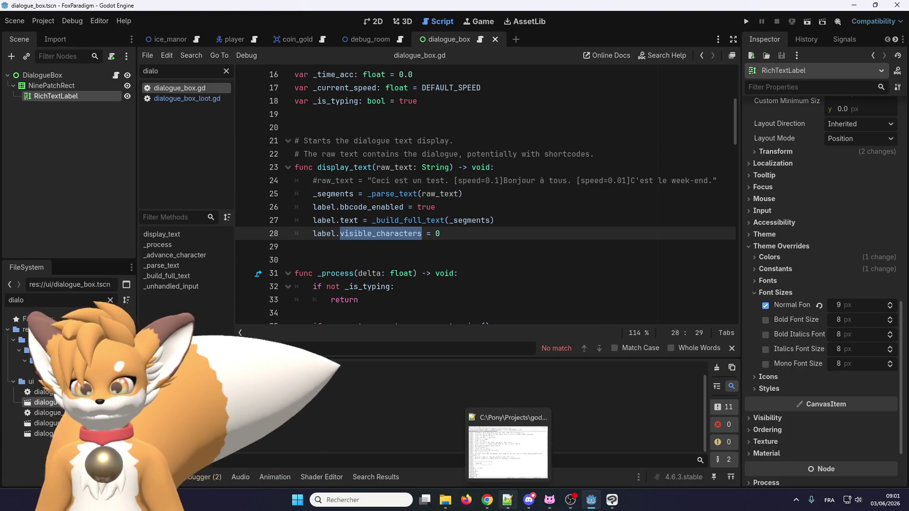
pyautogui.click(507, 501)
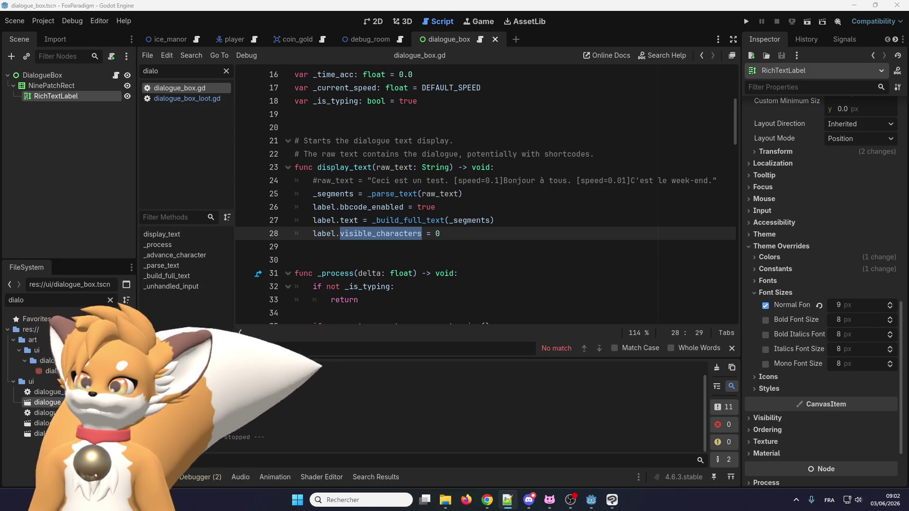
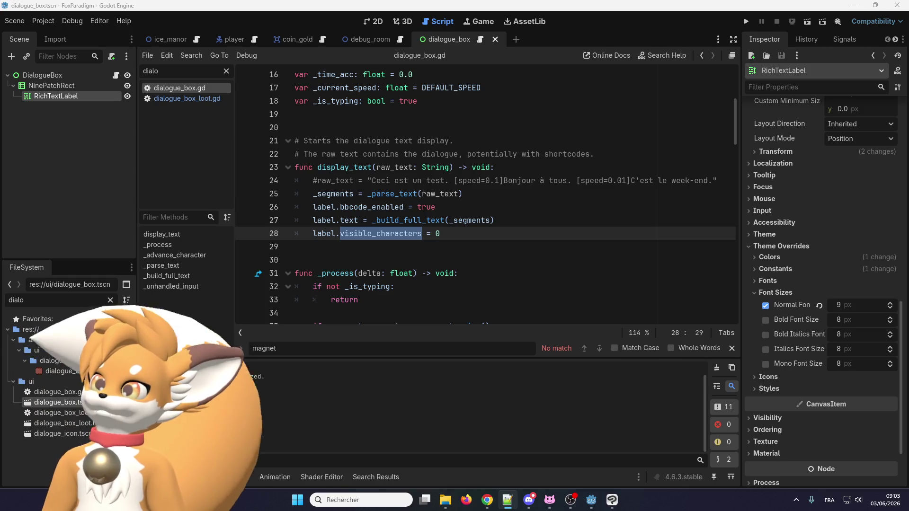
# Paste the older Timer-based typewriter code from the other window over dialogue_box.gd.
pyautogui.scroll(5, 388, 237)
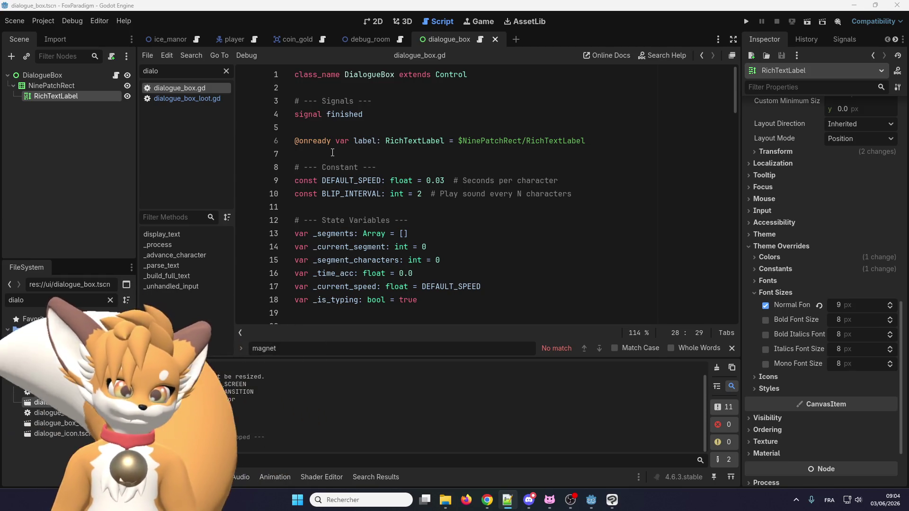
pyautogui.click(580, 143)
pyautogui.moveTo(458, 140); pyautogui.dragTo(602, 138)
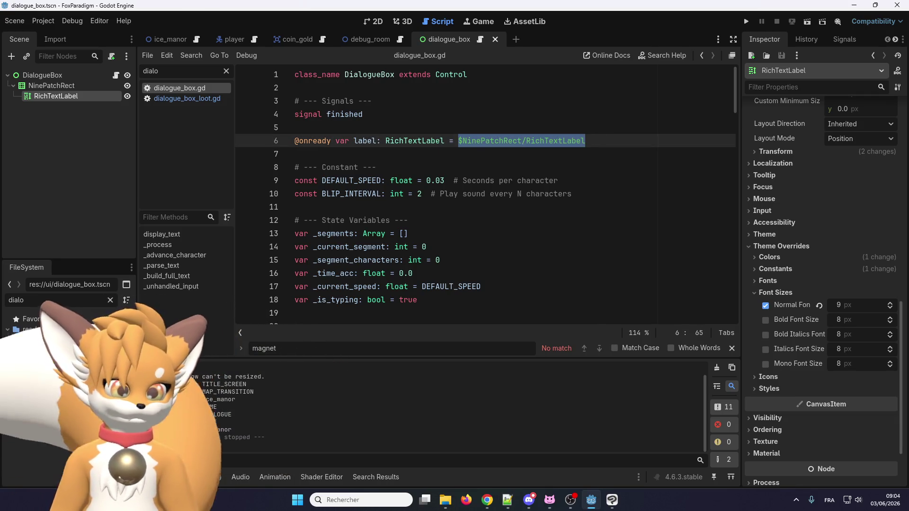
pyautogui.hotkey('alt', 'Tab')
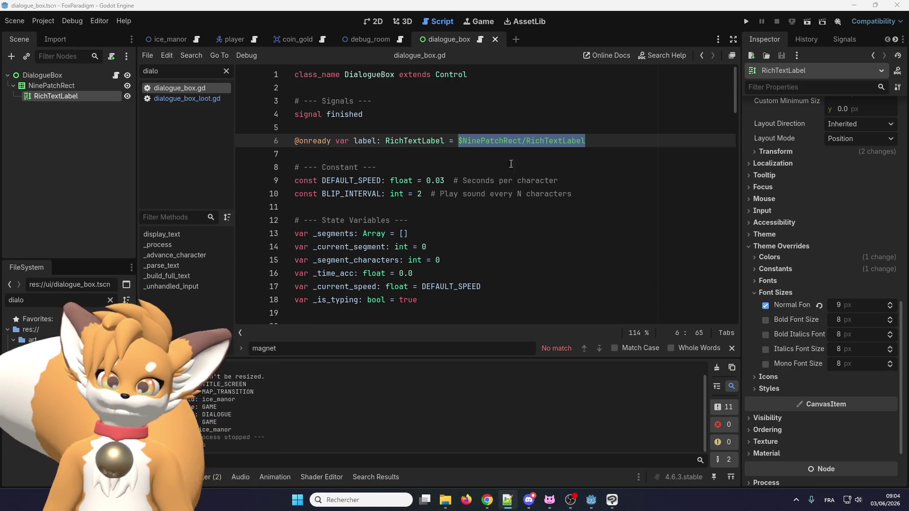
pyautogui.click(448, 132)
pyautogui.hotkey('ctrl', 'End')
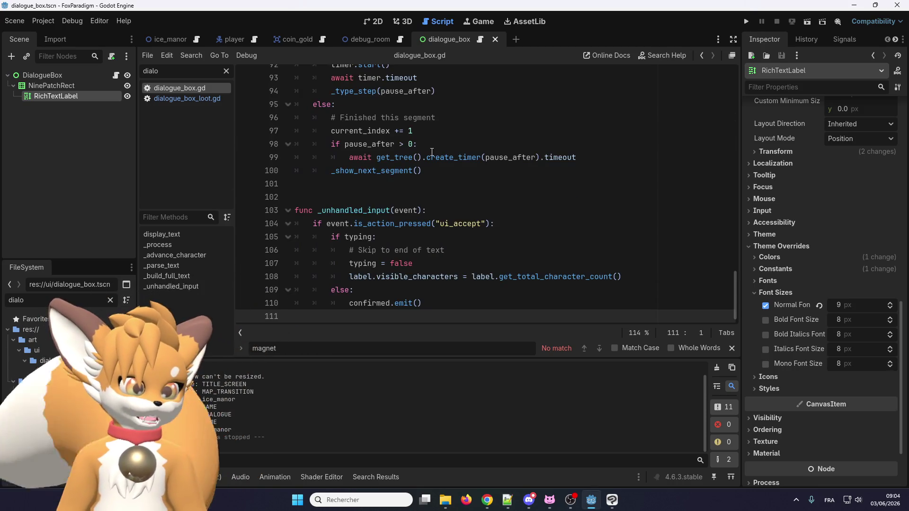
# Undo back to the older Timer-based code at the end of dialogue_box.gd.
pyautogui.scroll(10, 368, 266)
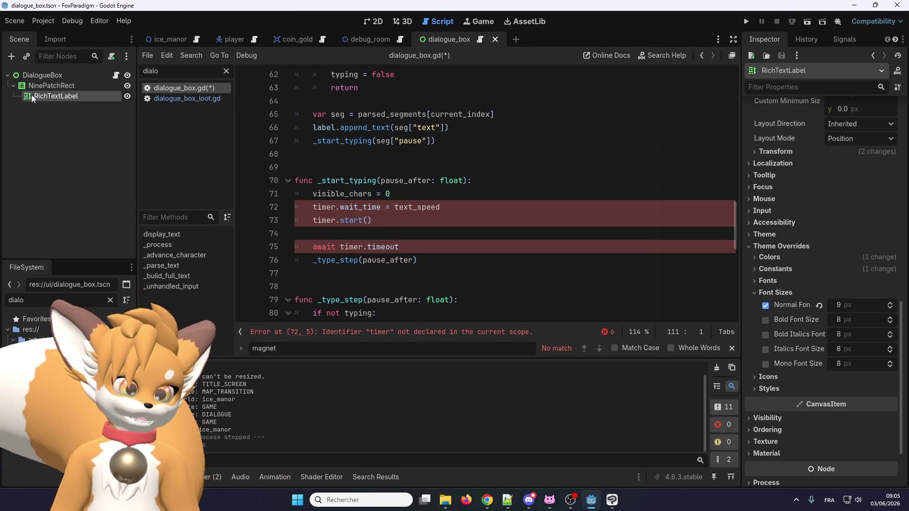
pyautogui.scroll(1, 378, 213)
pyautogui.click(331, 259)
pyautogui.click(411, 267)
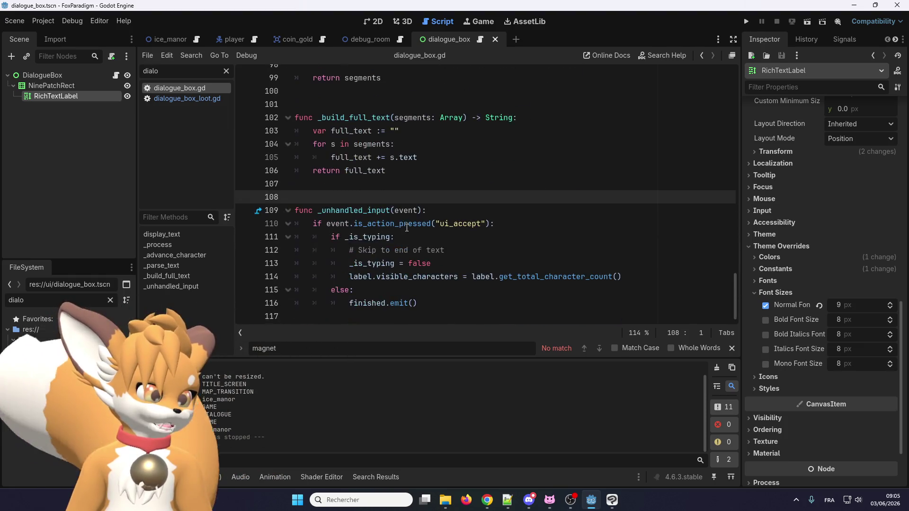
pyautogui.scroll(12, 401, 225)
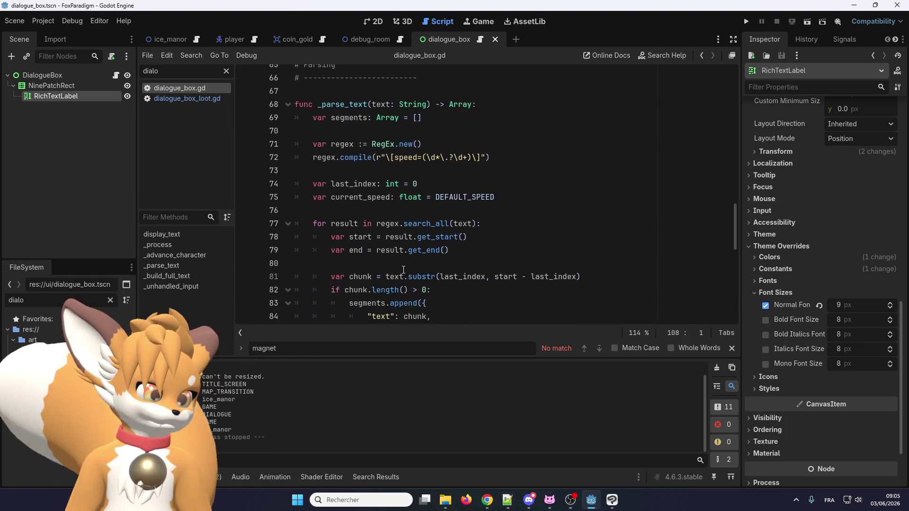
pyautogui.scroll(12, 403, 270)
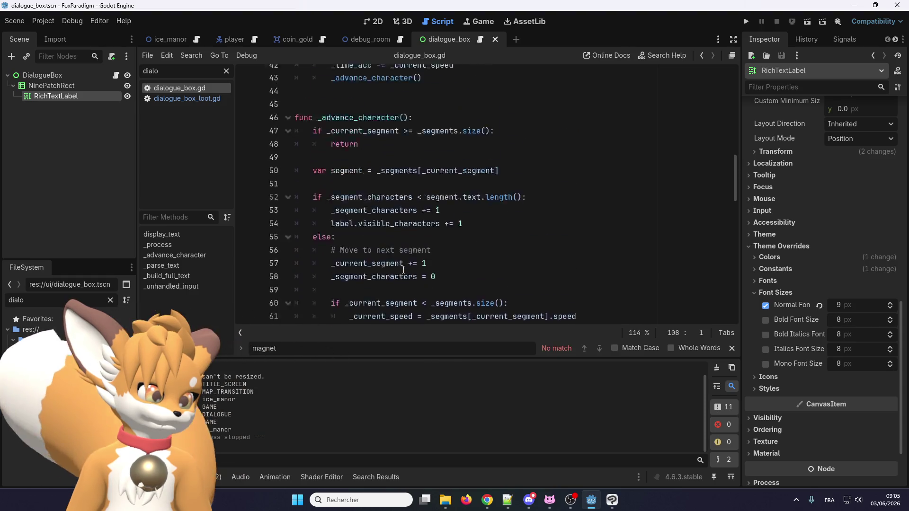
pyautogui.scroll(4, 403, 270)
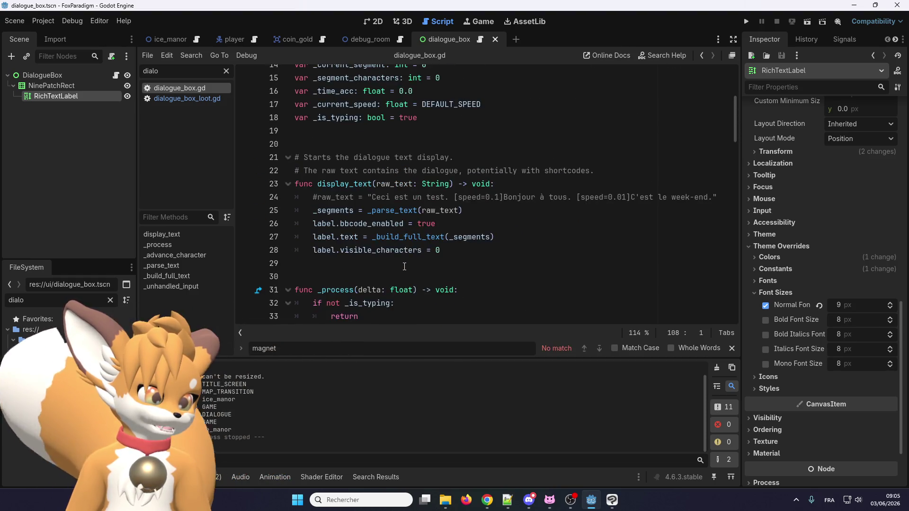
pyautogui.scroll(-8, 417, 208)
pyautogui.scroll(-4, 415, 204)
pyautogui.scroll(7, 412, 191)
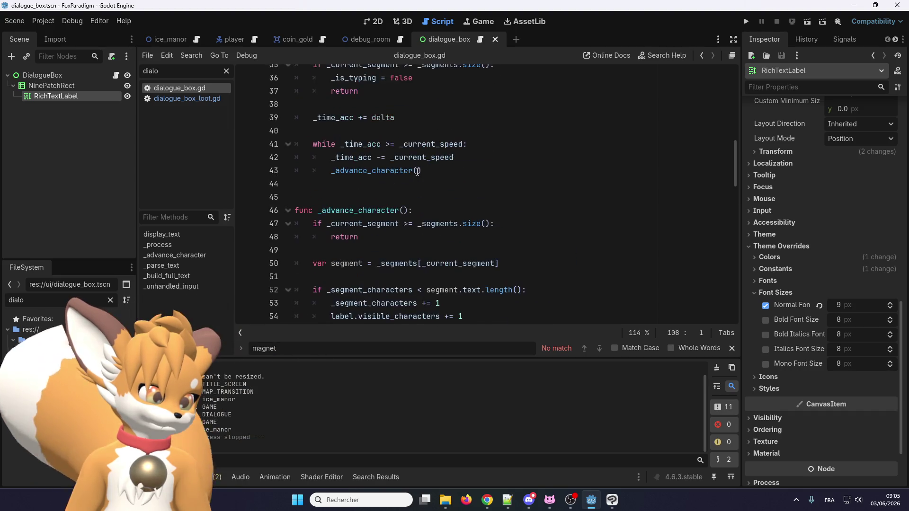
pyautogui.scroll(3, 411, 190)
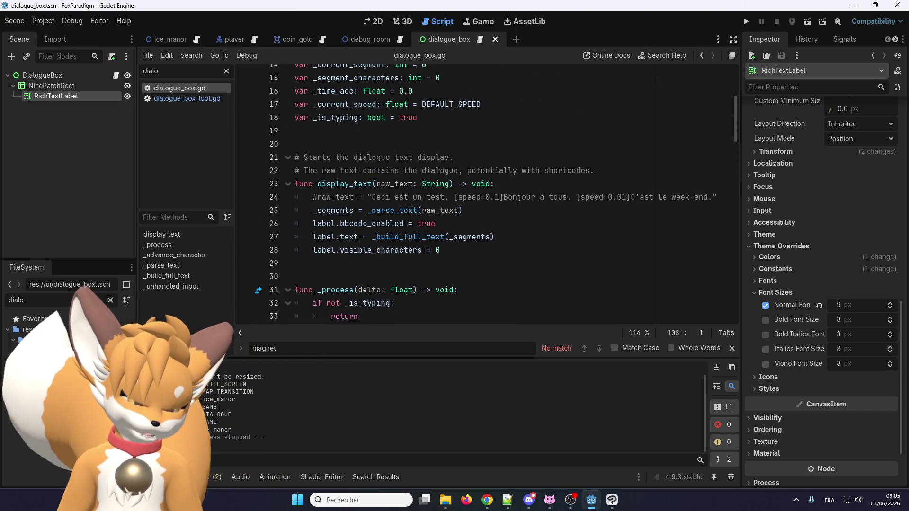
pyautogui.hotkey('ctrl', 'End')
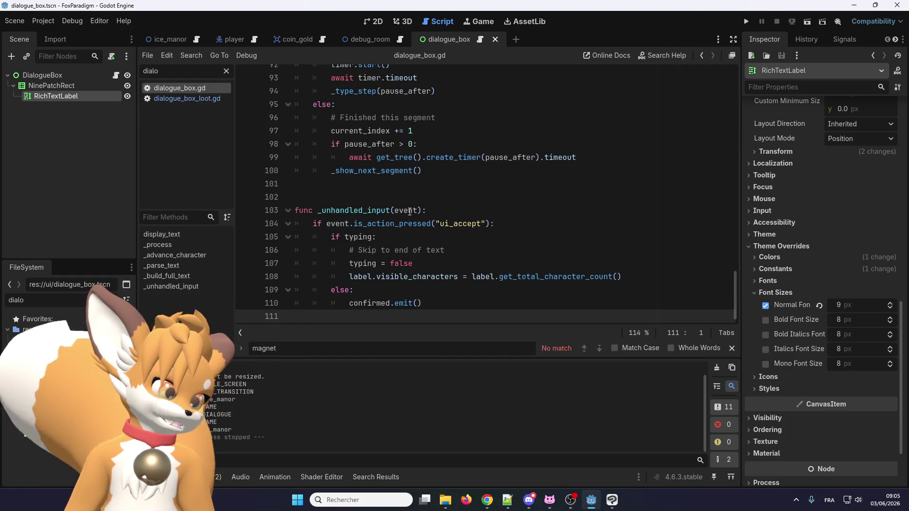
pyautogui.hotkey('ctrl', 'z')
pyautogui.scroll(-3, 380, 249)
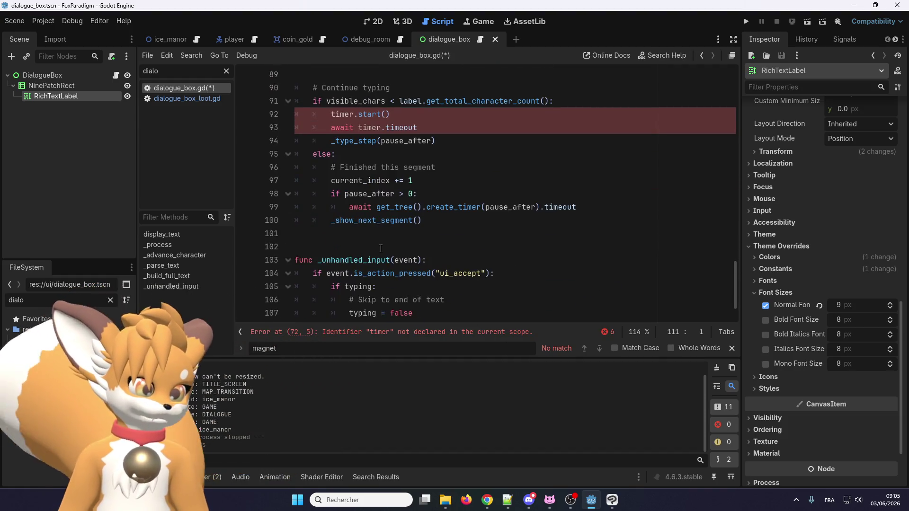
pyautogui.scroll(3, 380, 248)
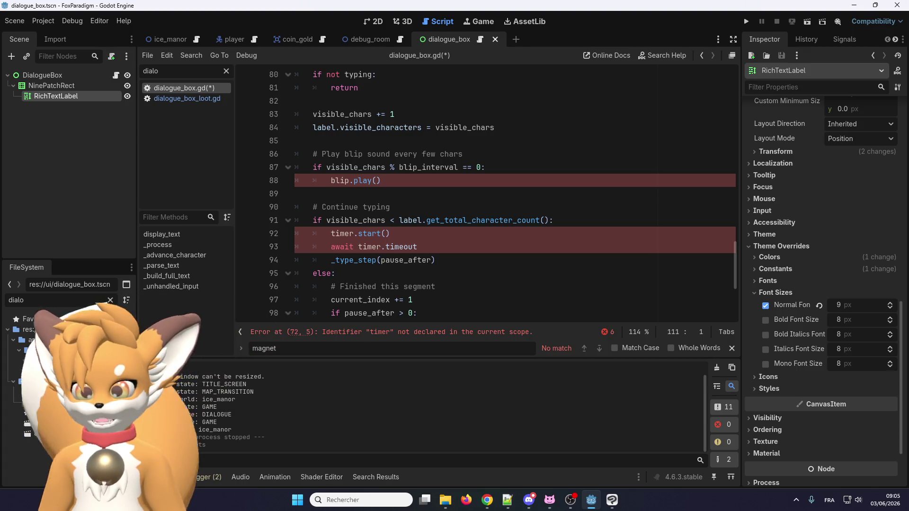
# Delete the '# Play blip sound' comment, its if line and blip.play() from _type_step, plus the blank lines left behind.
pyautogui.hotkey('alt', 'Tab')
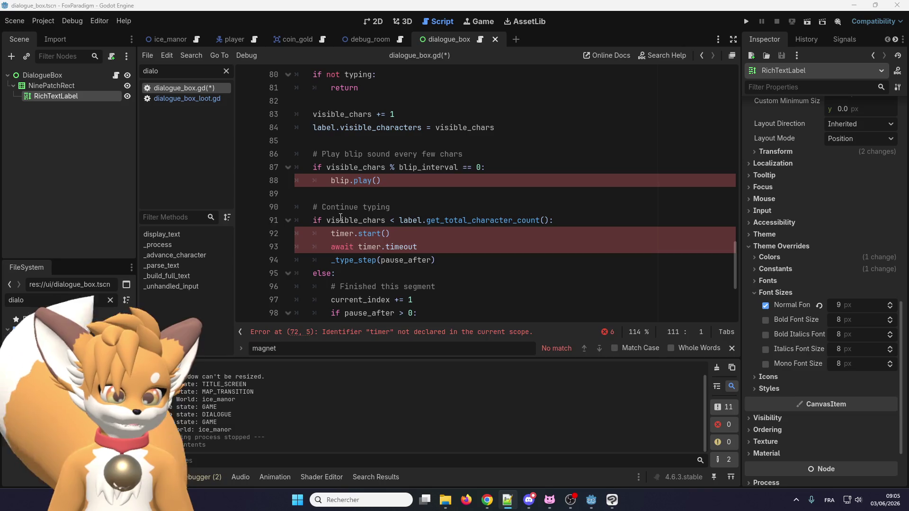
pyautogui.moveTo(403, 181); pyautogui.dragTo(303, 154)
pyautogui.press('BackSpace')
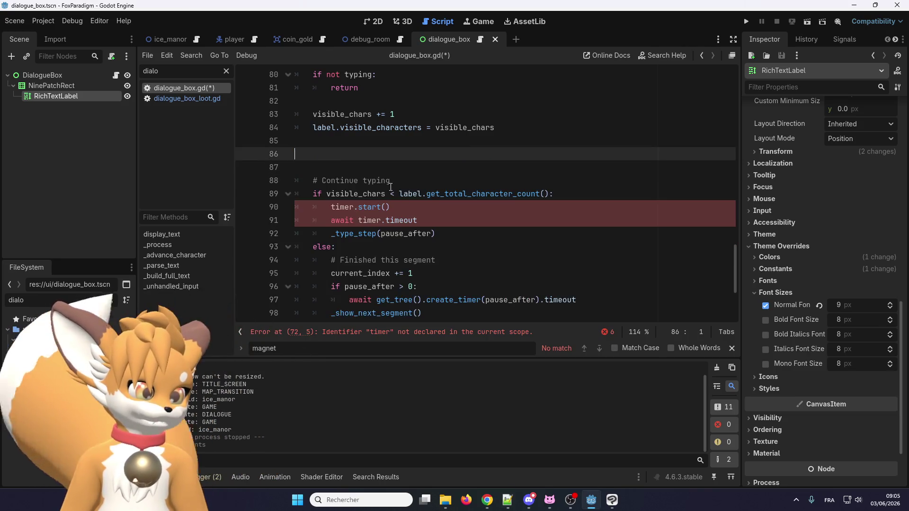
pyautogui.click(303, 168)
pyautogui.press('BackSpace')
pyautogui.press('BackSpace')
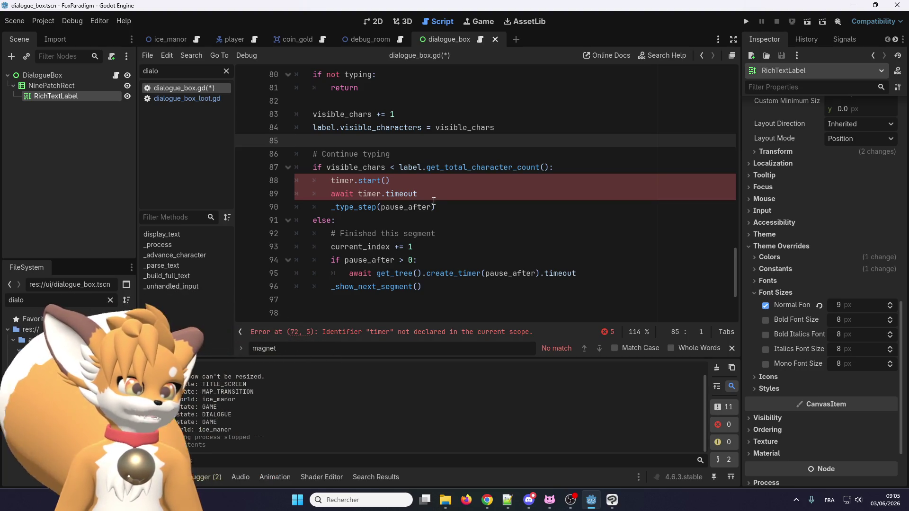
pyautogui.scroll(1, 339, 190)
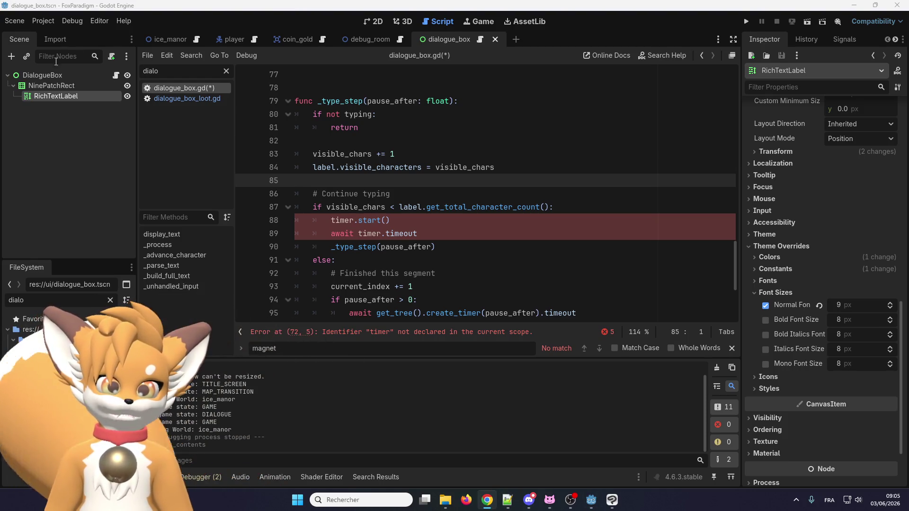
pyautogui.rightClick(38, 77)
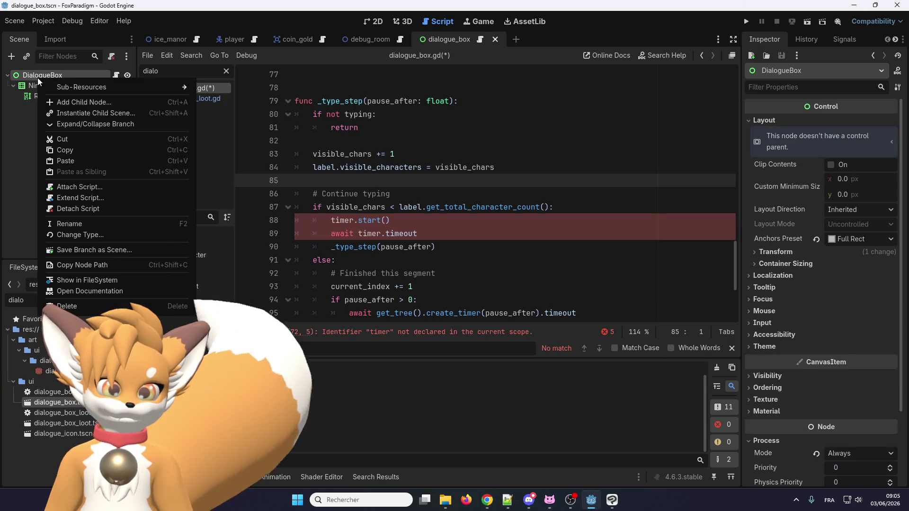
# Add a Timer child node under DialogueBox, found by searching 'timer'.
pyautogui.click(60, 102)
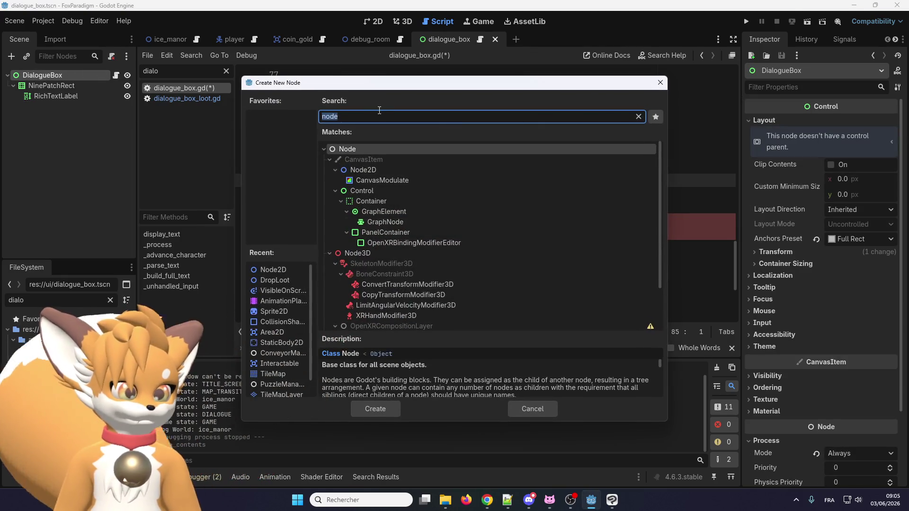
pyautogui.write('timer')
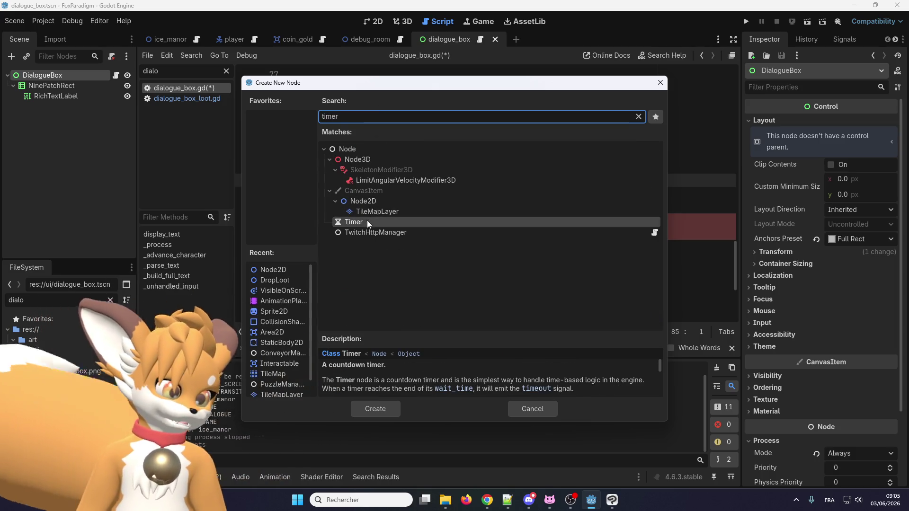
pyautogui.doubleClick(366, 221)
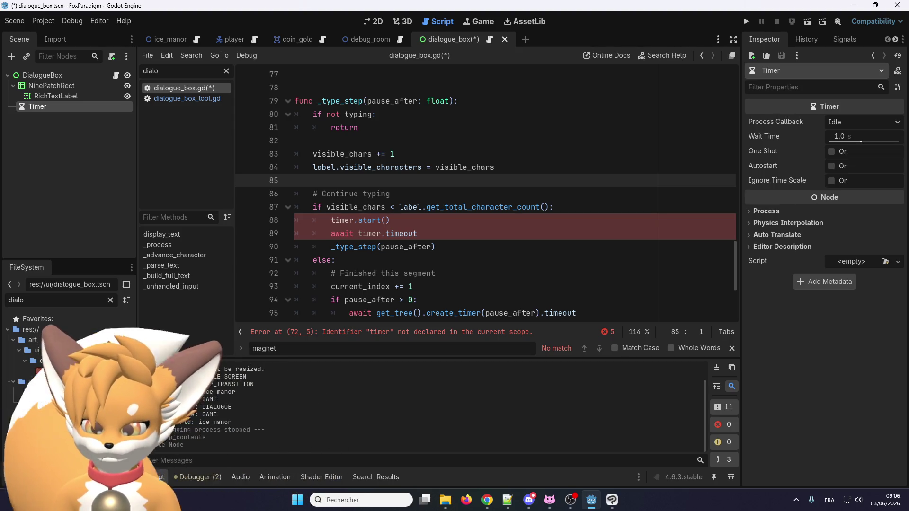
pyautogui.hotkey('alt', 'Tab')
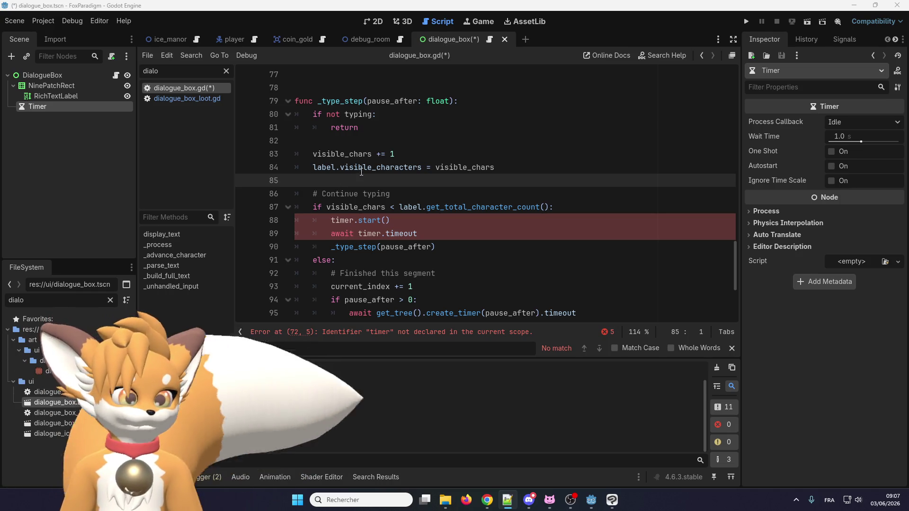
pyautogui.scroll(10, 362, 173)
pyautogui.scroll(11, 366, 202)
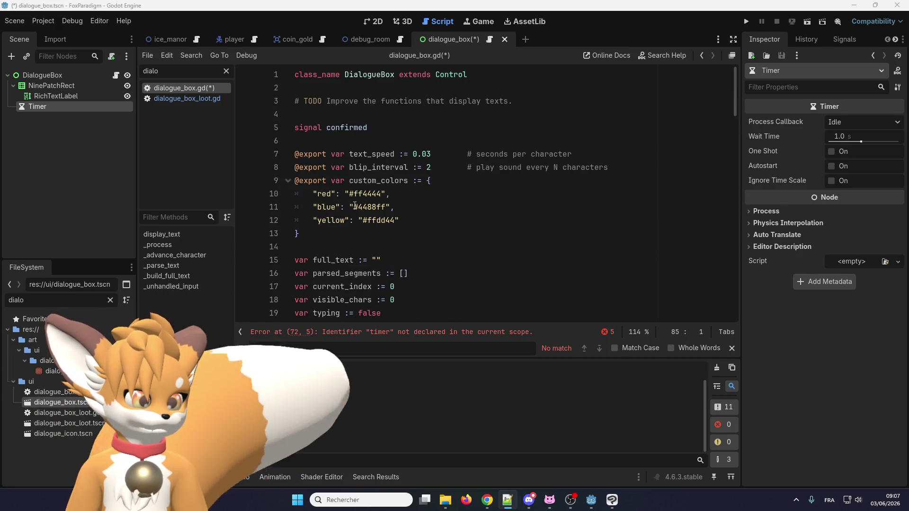
pyautogui.scroll(-5, 360, 213)
pyautogui.click(356, 152)
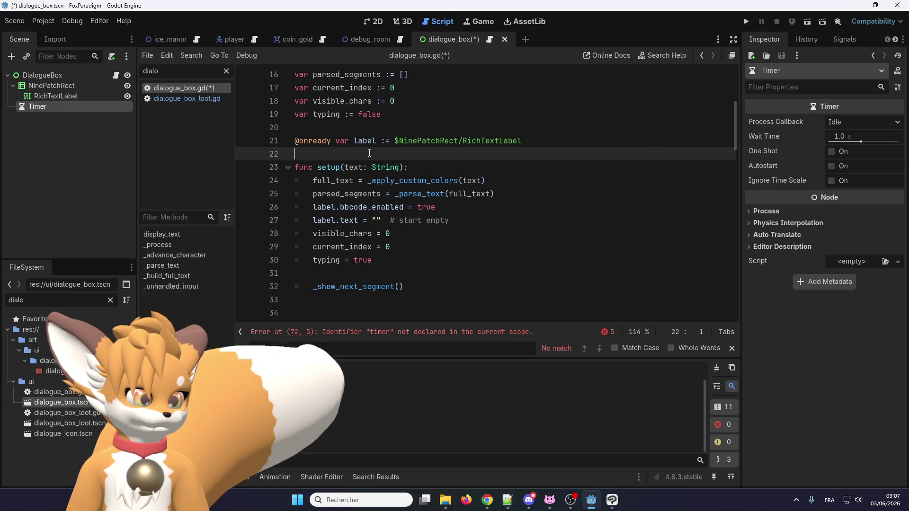
pyautogui.write('@onready var timer := $TypeTimer')
pyautogui.click(417, 153)
pyautogui.press('BackSpace')
pyautogui.press('BackSpace')
pyautogui.press('BackSpace')
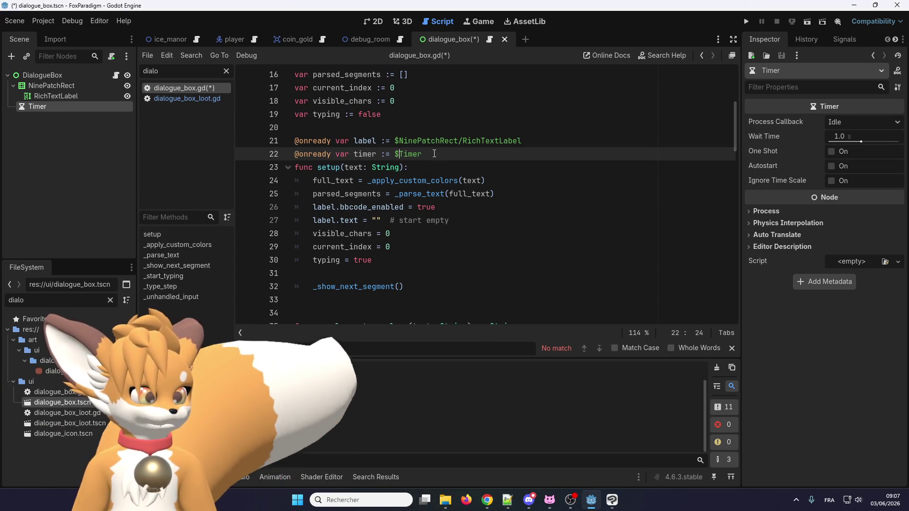
pyautogui.press('End')
pyautogui.press('Return')
pyautogui.scroll(-2, 412, 169)
pyautogui.scroll(-20, 412, 169)
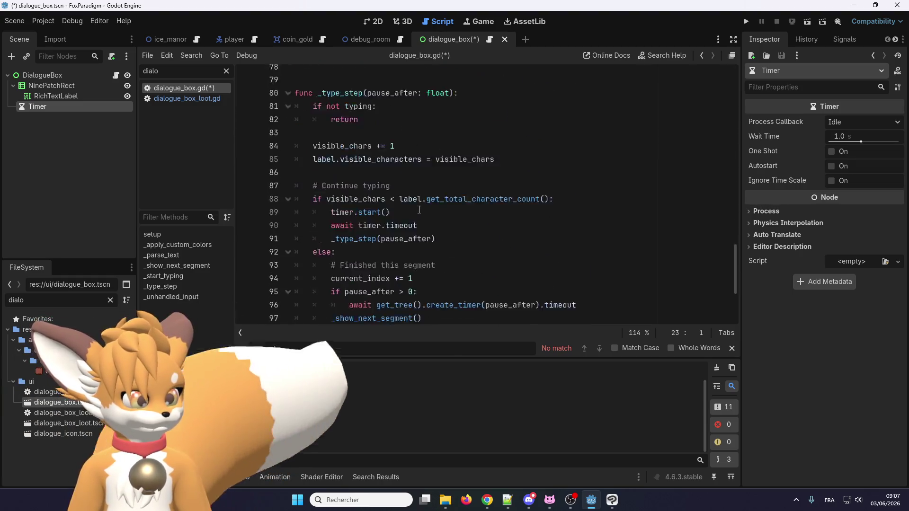
# Save and run the game, then walk the fox east to the sign and interact until the debugger breaks.
pyautogui.click(745, 22)
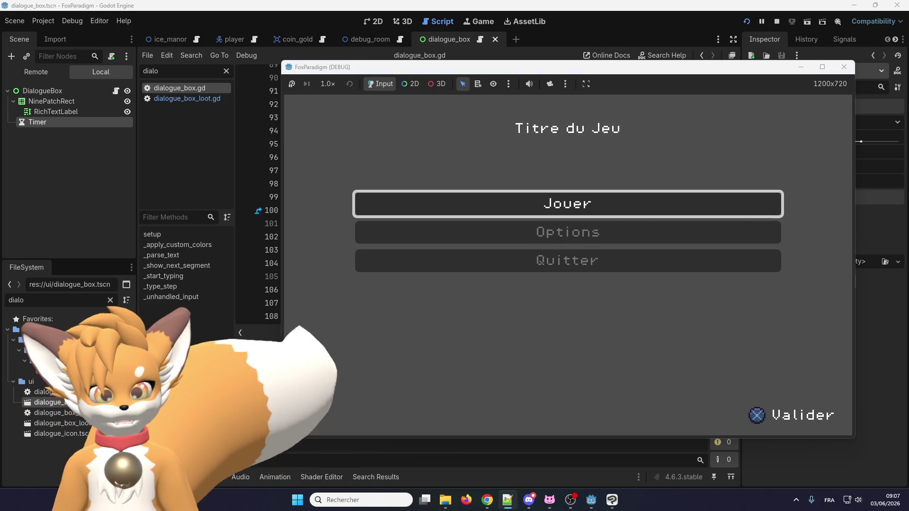
pyautogui.press('Return')
pyautogui.press('Return')
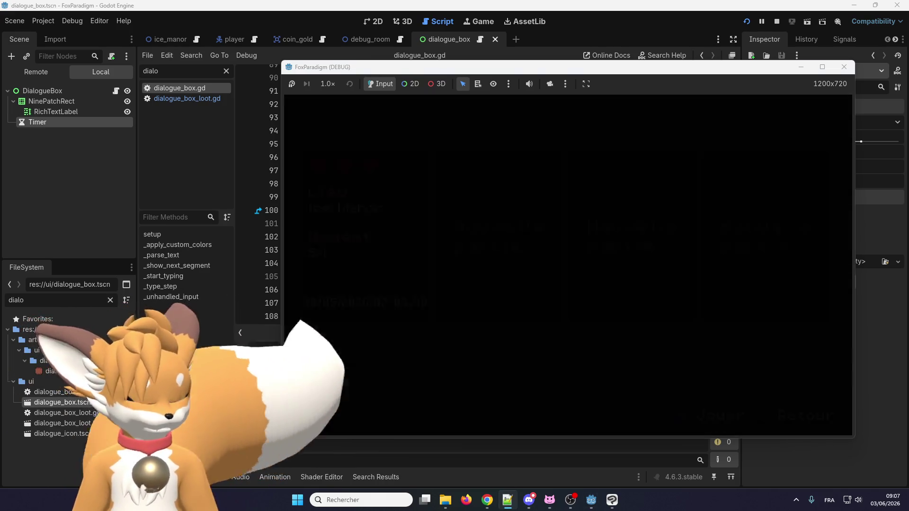
pyautogui.press('Right')
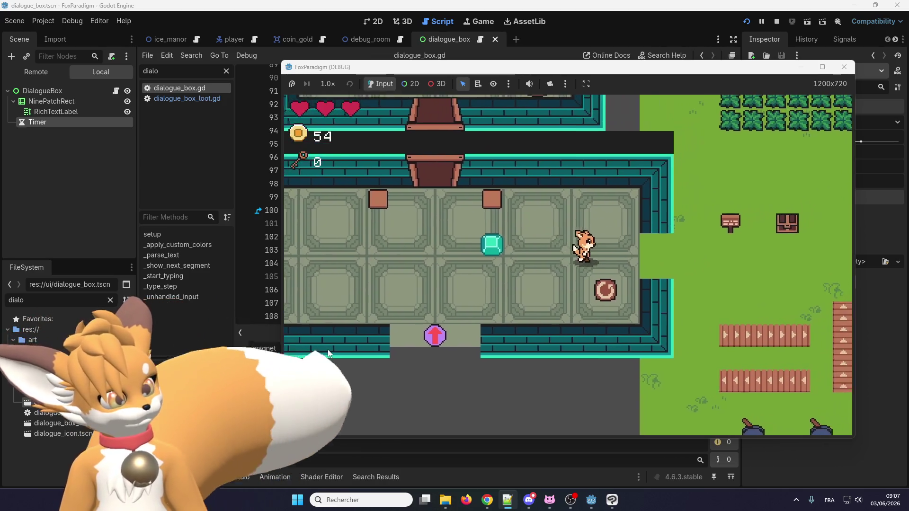
pyautogui.press('e')
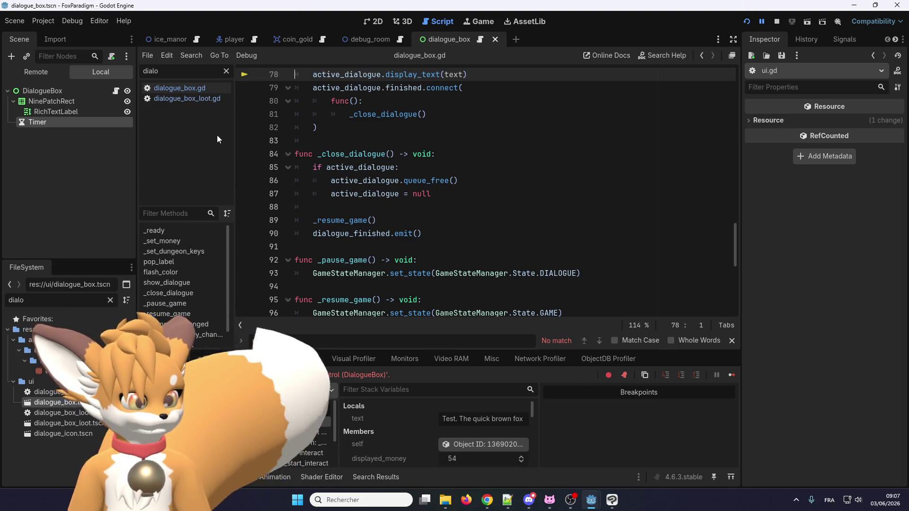
# Inspect the display_text call on line 78 of ui.gd.
pyautogui.scroll(2, 398, 173)
pyautogui.doubleClick(404, 154)
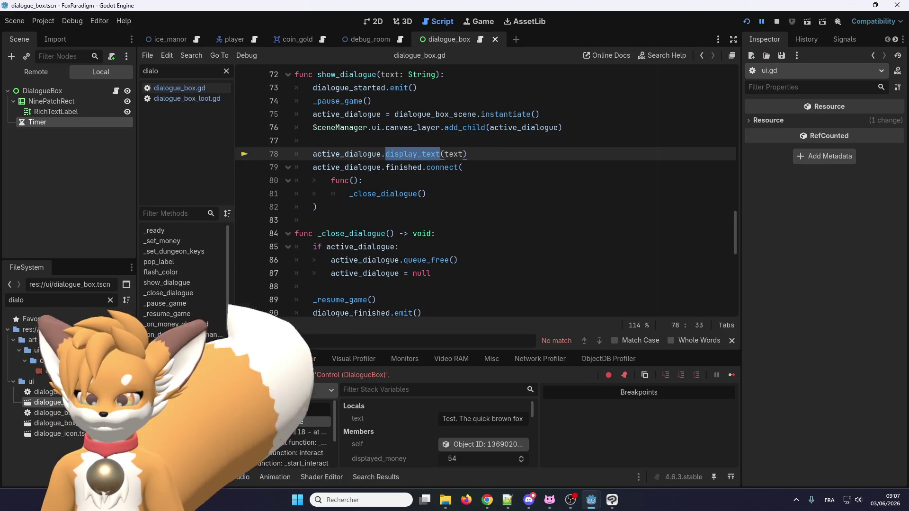
pyautogui.click(421, 155)
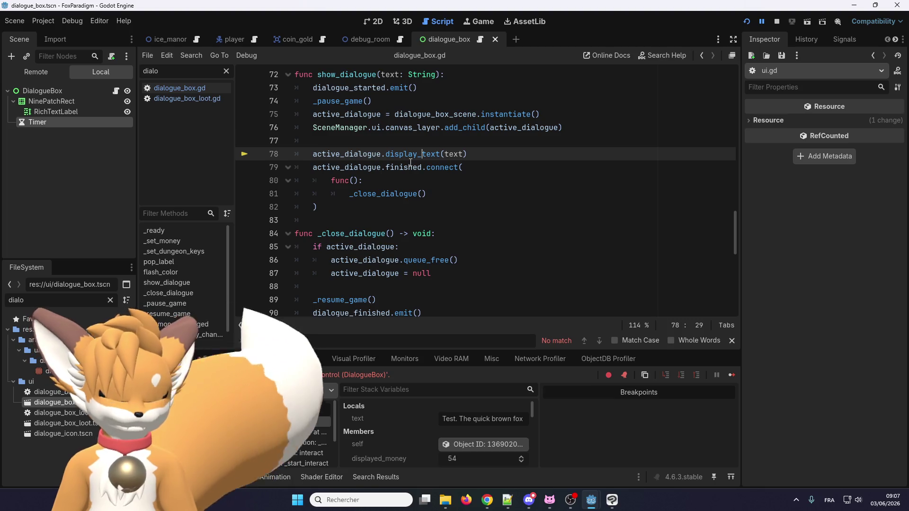
pyautogui.click(455, 185)
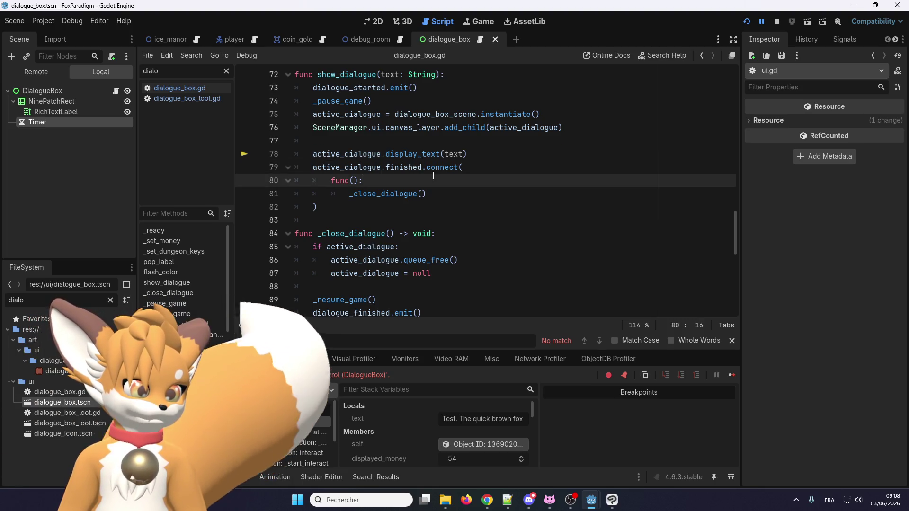
pyautogui.scroll(8, 441, 192)
pyautogui.click(430, 198)
pyautogui.scroll(-9, 430, 198)
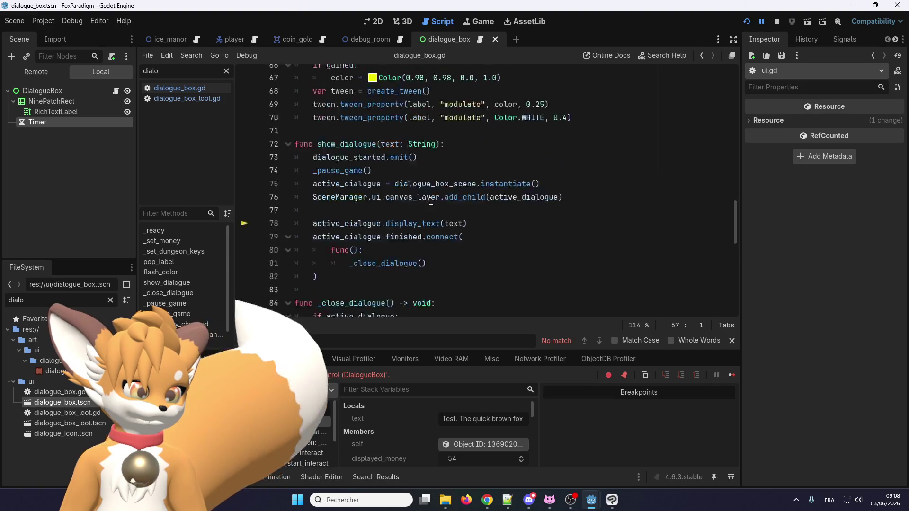
pyautogui.doubleClick(413, 114)
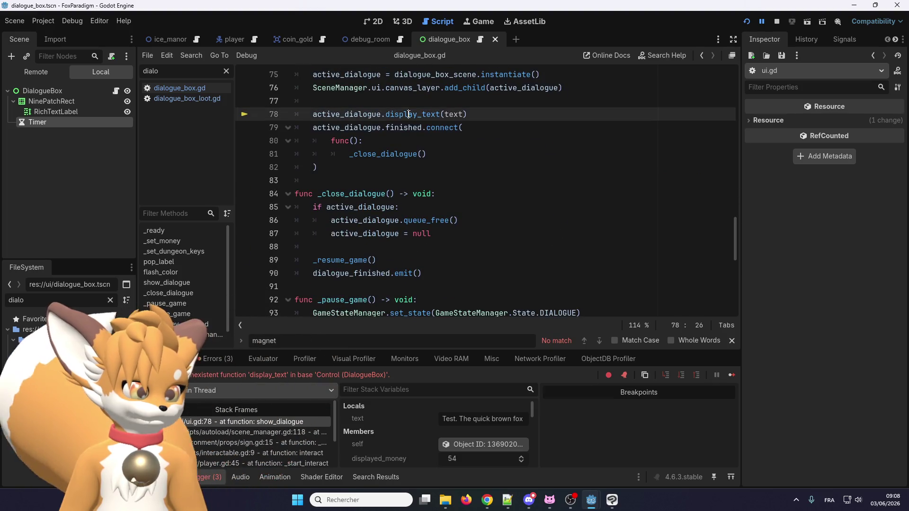
# Rename the setup function in dialogue_box.gd to display_text.
pyautogui.click(480, 39)
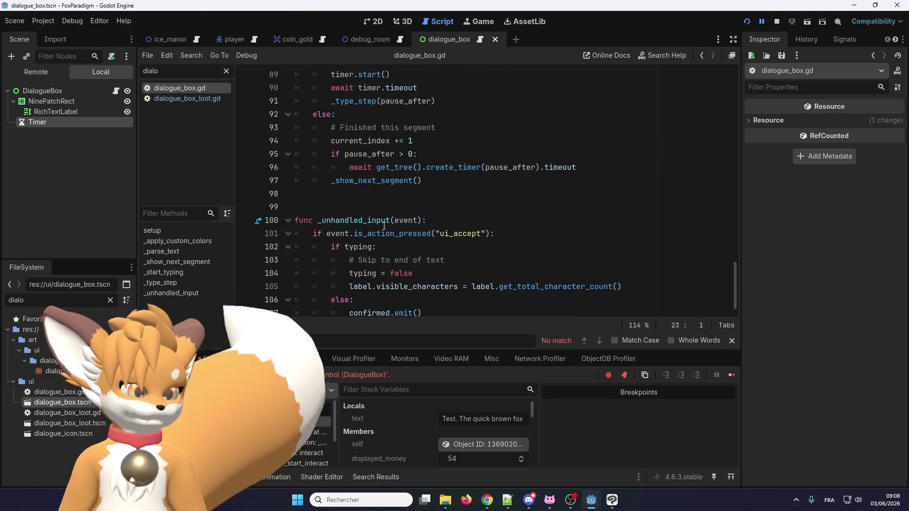
pyautogui.scroll(7, 384, 225)
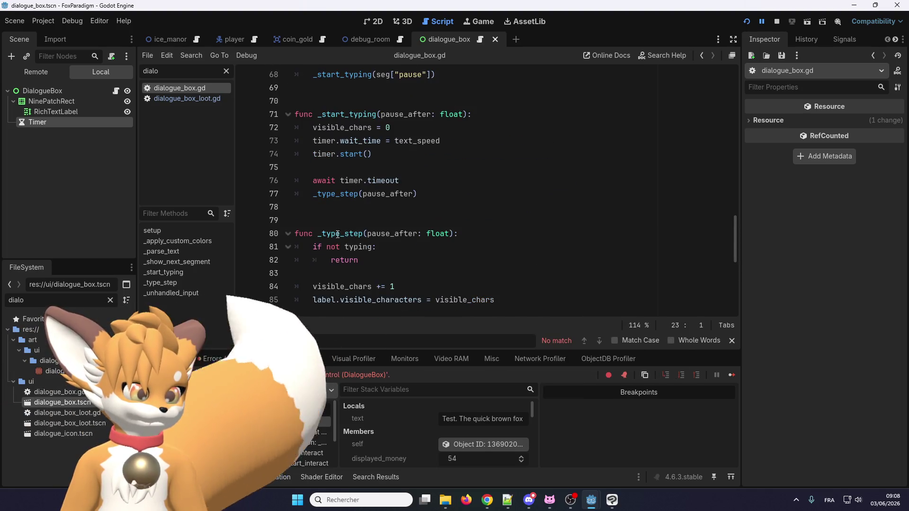
pyautogui.scroll(5, 339, 217)
pyautogui.scroll(9, 339, 215)
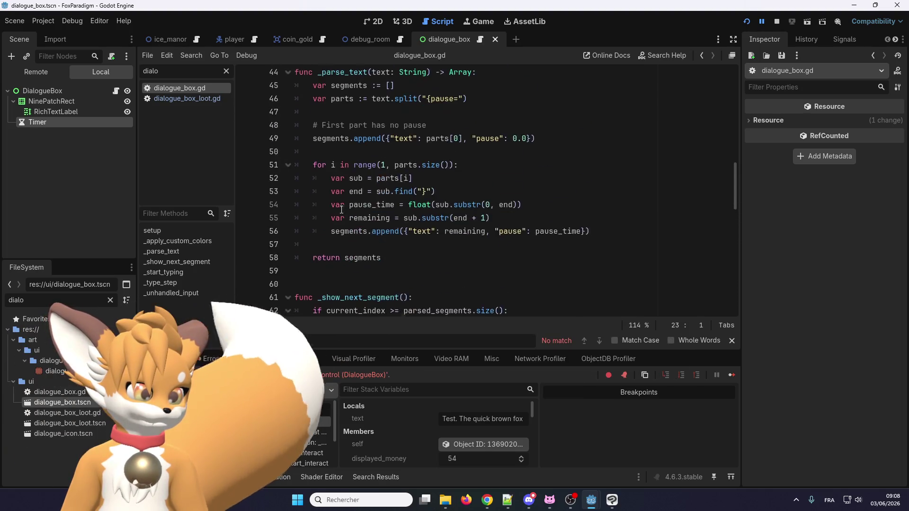
pyautogui.scroll(4, 350, 204)
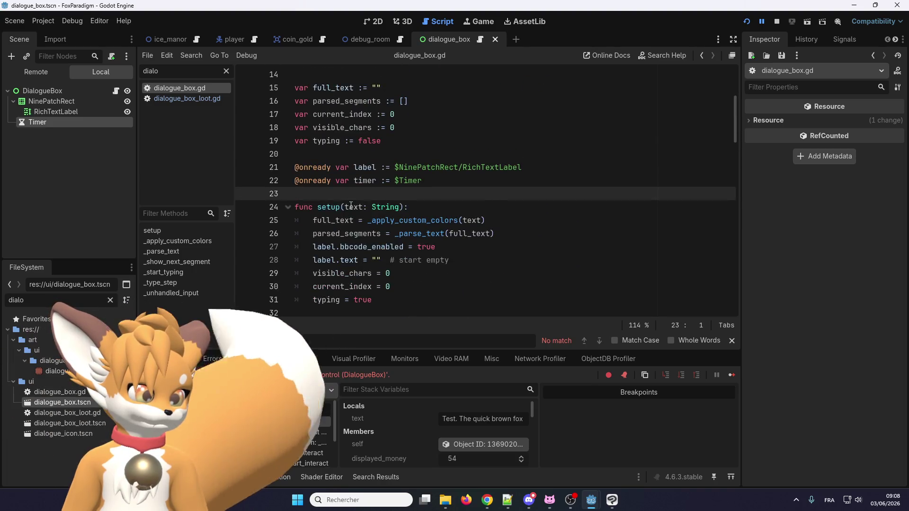
pyautogui.doubleClick(329, 207)
pyautogui.write('display_text')
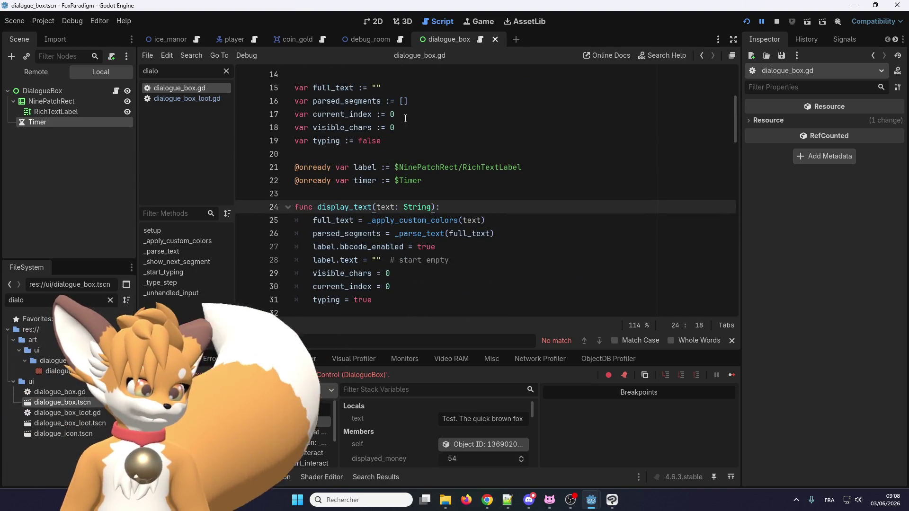
pyautogui.scroll(5, 406, 220)
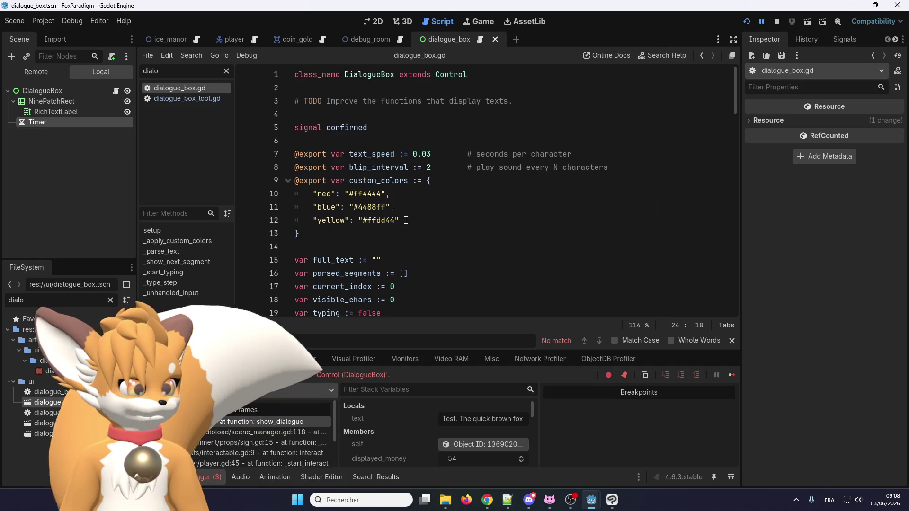
# Stop and relaunch the game, then walk the fox out the east doorway and read the signpost.
pyautogui.click(778, 25)
pyautogui.click(745, 22)
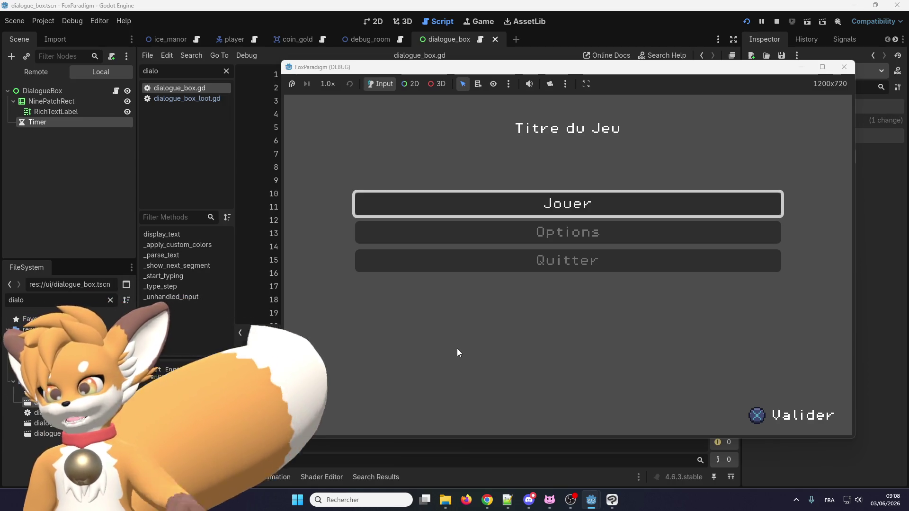
pyautogui.press('Return')
pyautogui.press('Return')
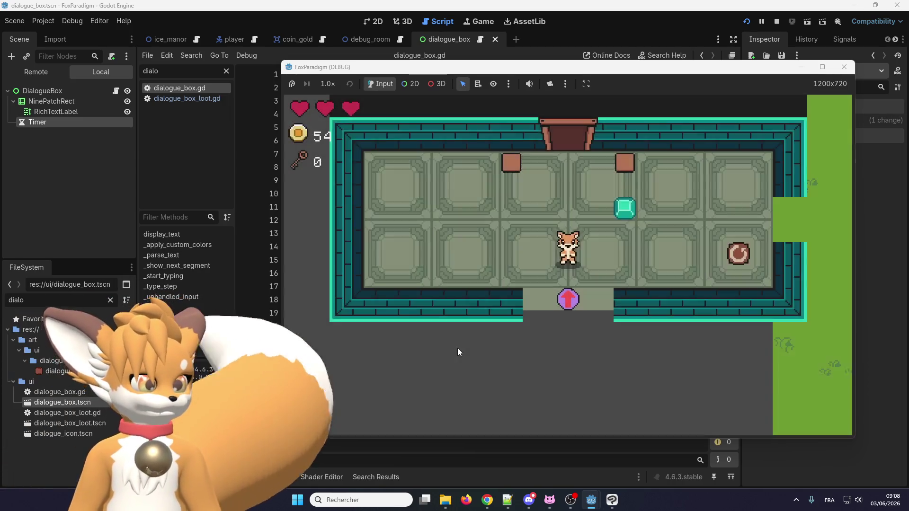
pyautogui.press('Right')
pyautogui.press('Up')
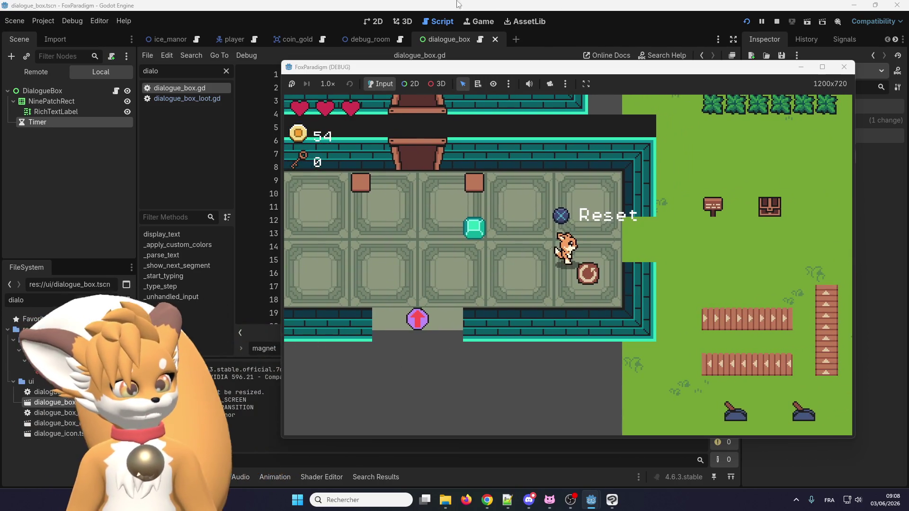
pyautogui.click(457, 5)
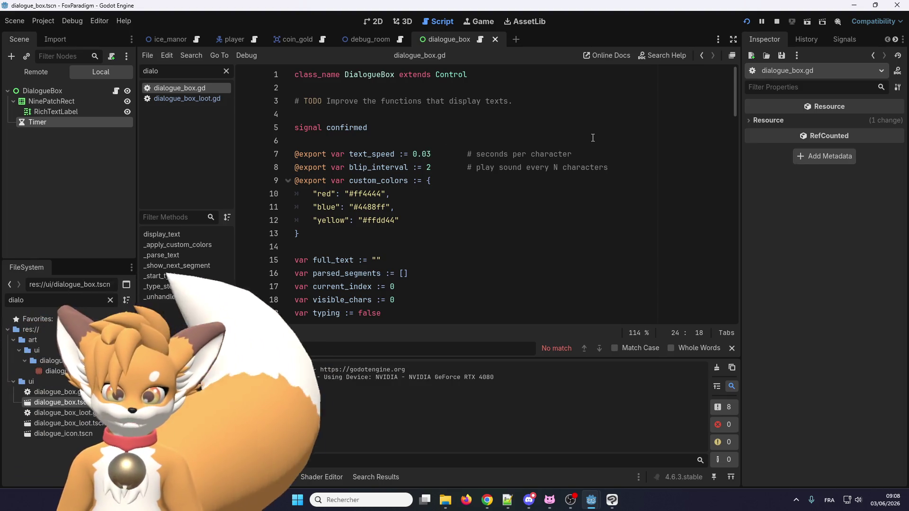
pyautogui.click(590, 502)
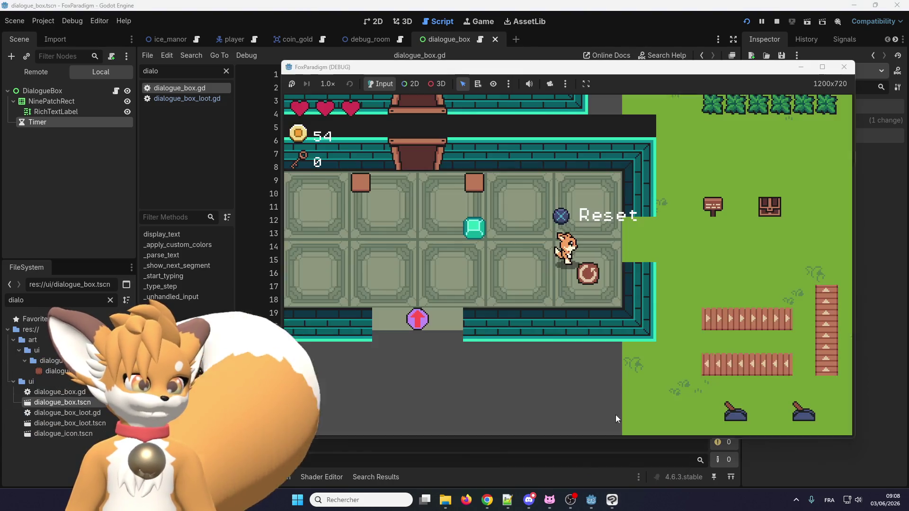
pyautogui.press('Right')
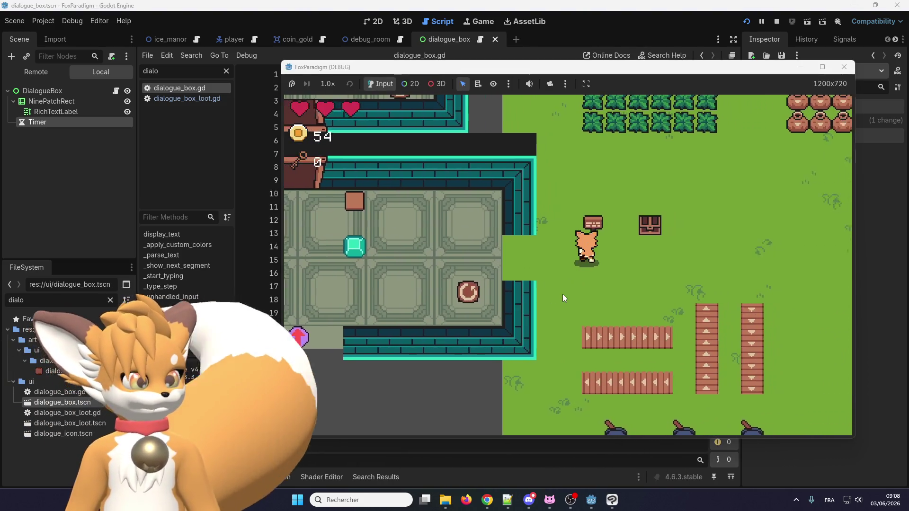
pyautogui.press('e')
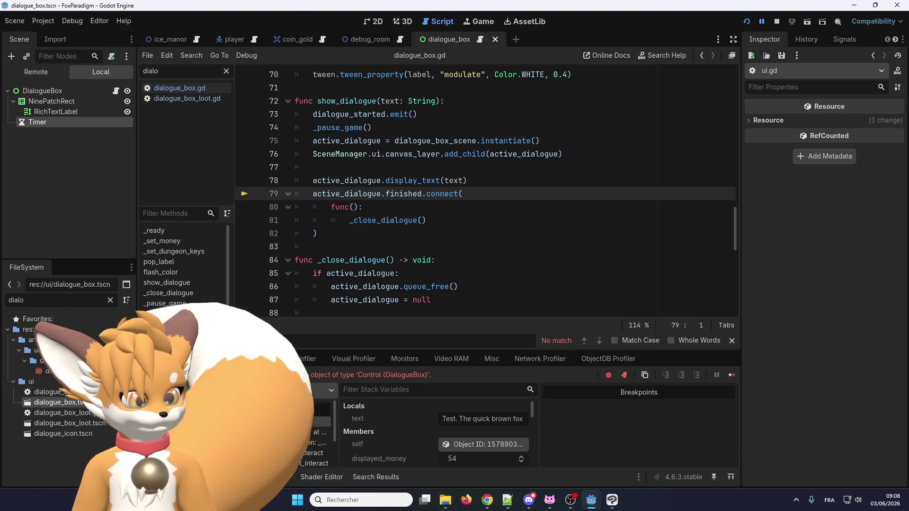
# Rename the confirmed signal declared on line 5 to finished, then save and run.
pyautogui.doubleClick(409, 194)
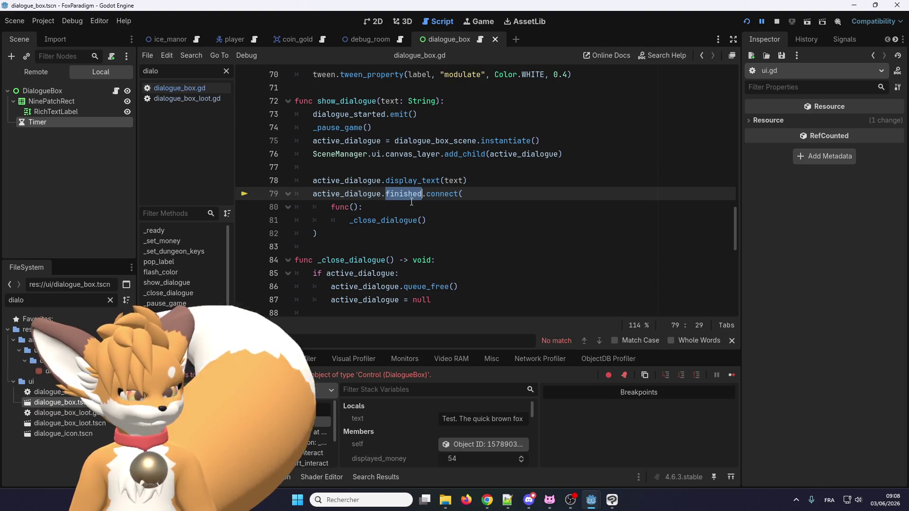
pyautogui.scroll(20, 411, 199)
pyautogui.scroll(2, 413, 210)
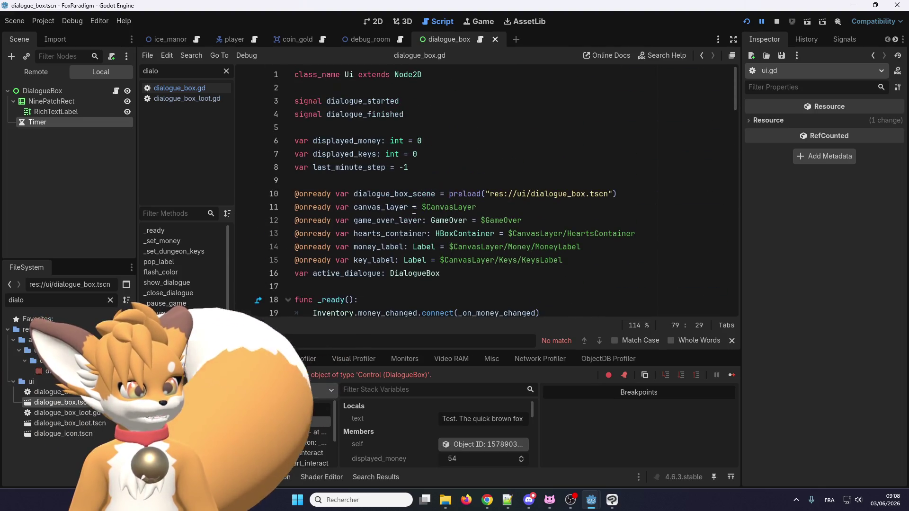
pyautogui.scroll(-17, 406, 165)
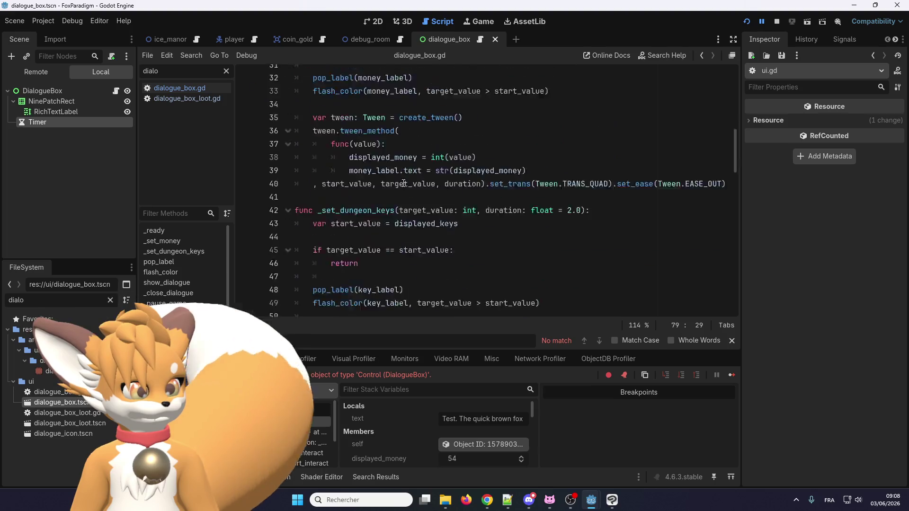
pyautogui.keyDown('ctrl'); pyautogui.click(411, 182); pyautogui.keyUp('ctrl')
pyautogui.click(348, 129)
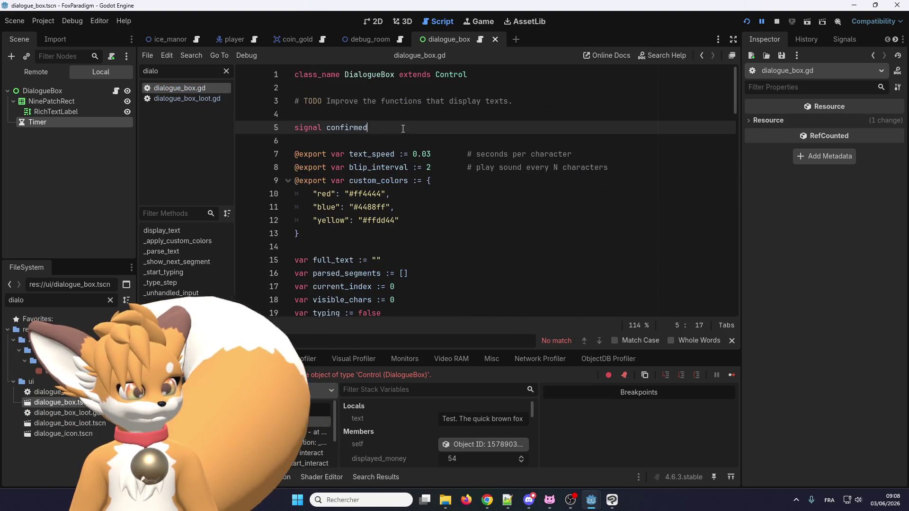
pyautogui.doubleClick(348, 129)
pyautogui.write('finished')
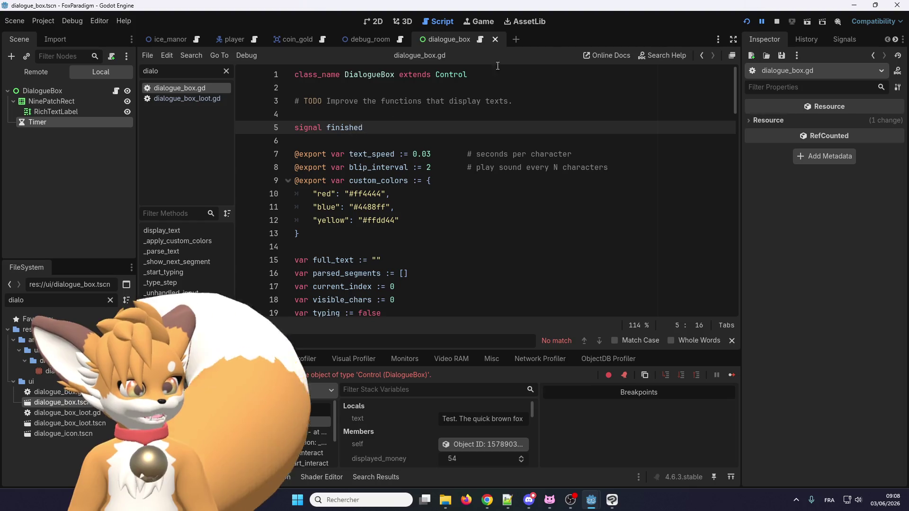
pyautogui.press('F5')
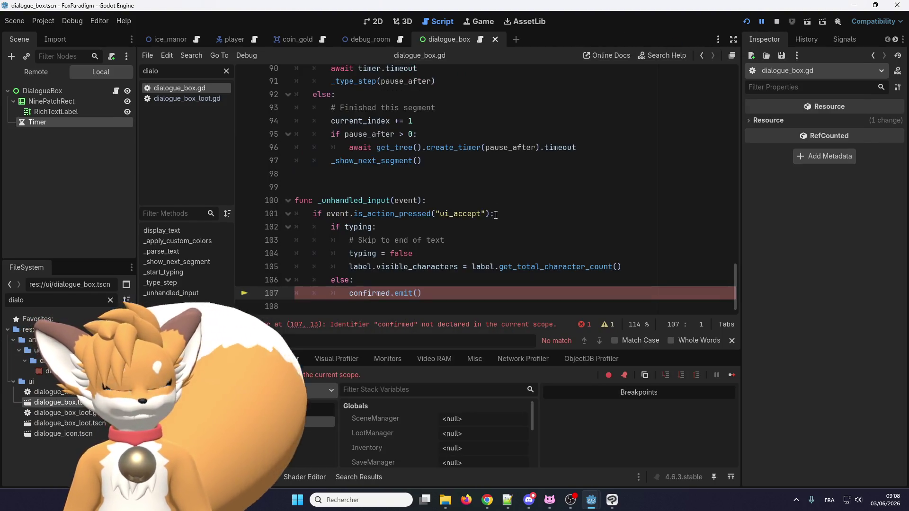
# Change line 107 to finished.emit(), correcting the 'finihed' typo, then save and run the game.
pyautogui.doubleClick(372, 294)
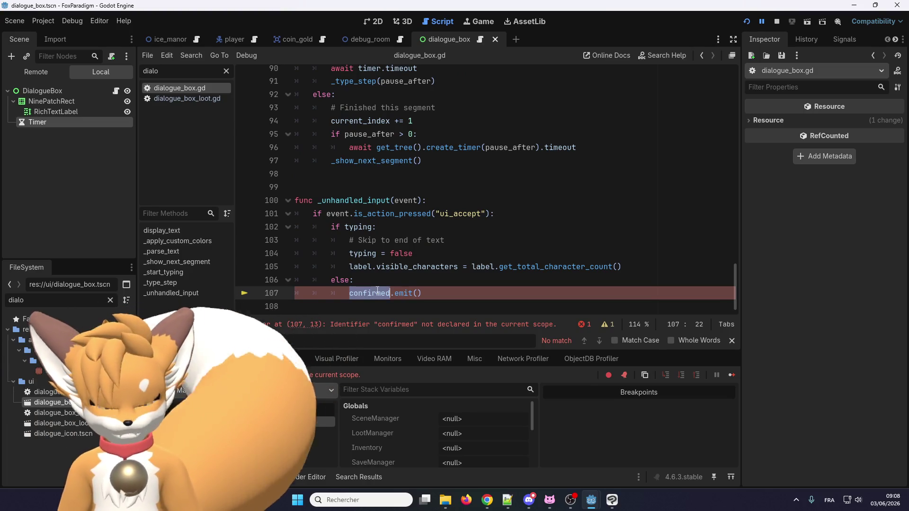
pyautogui.write('finsih')
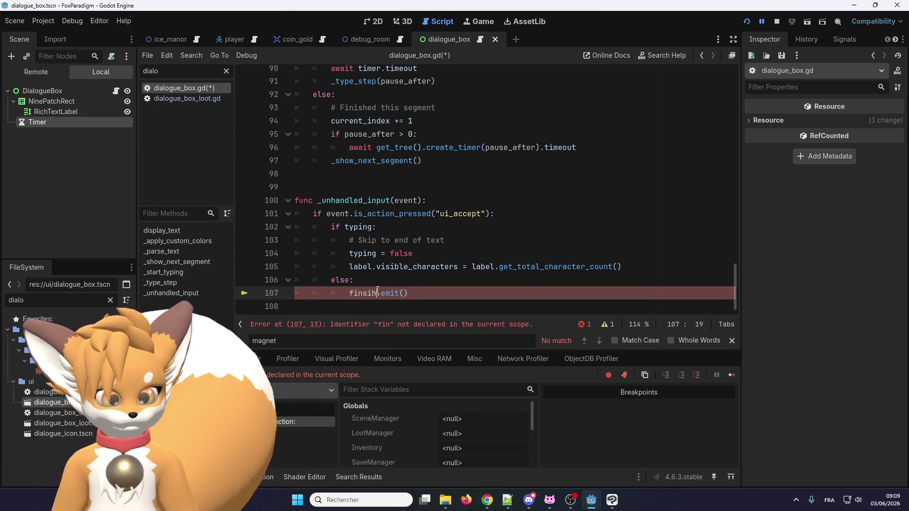
pyautogui.click(774, 24)
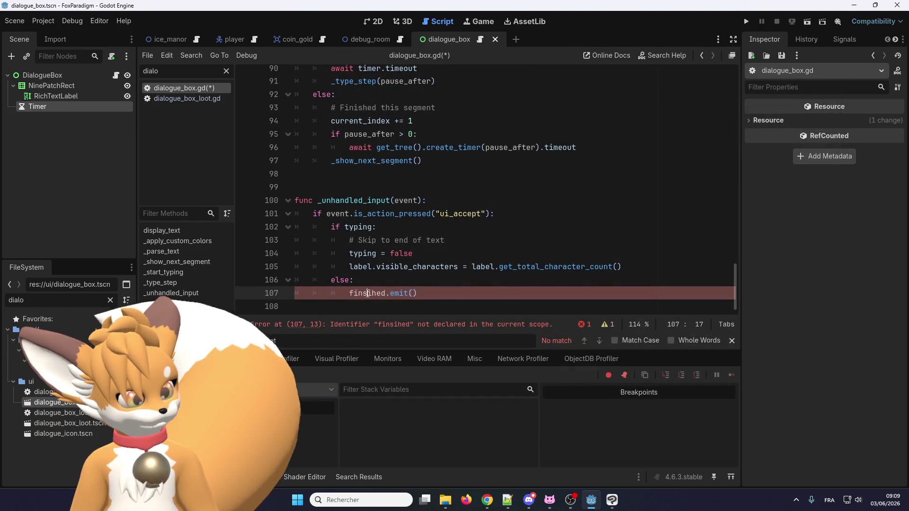
pyautogui.press('BackSpace')
pyautogui.press('Down')
pyautogui.write('s')
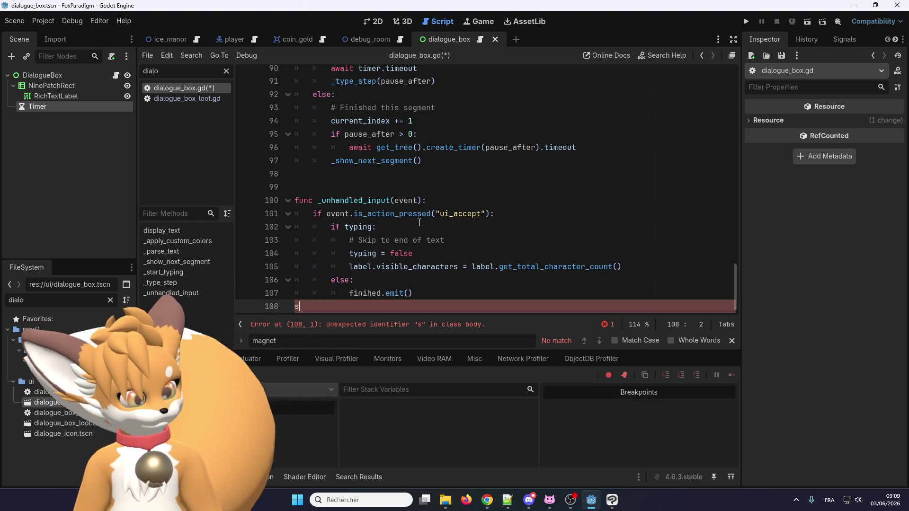
pyautogui.press('BackSpace')
pyautogui.click(368, 293)
pyautogui.write('s')
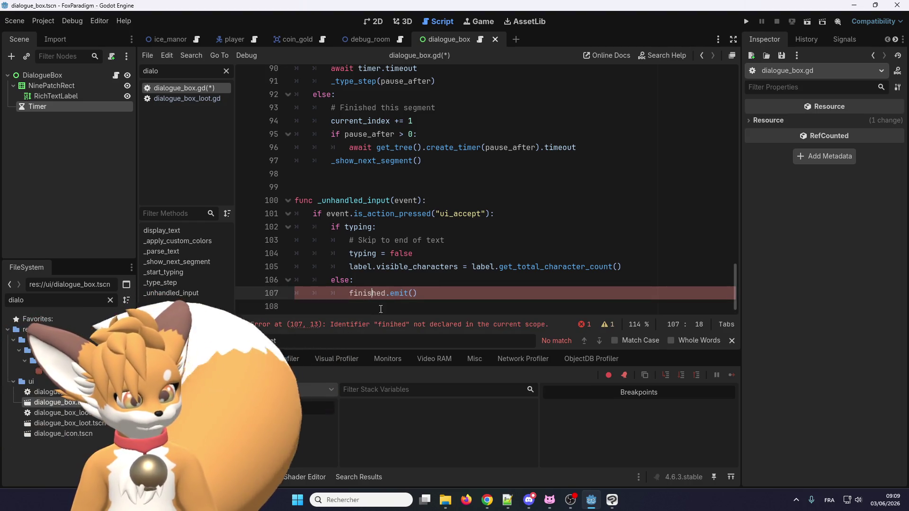
pyautogui.click(747, 21)
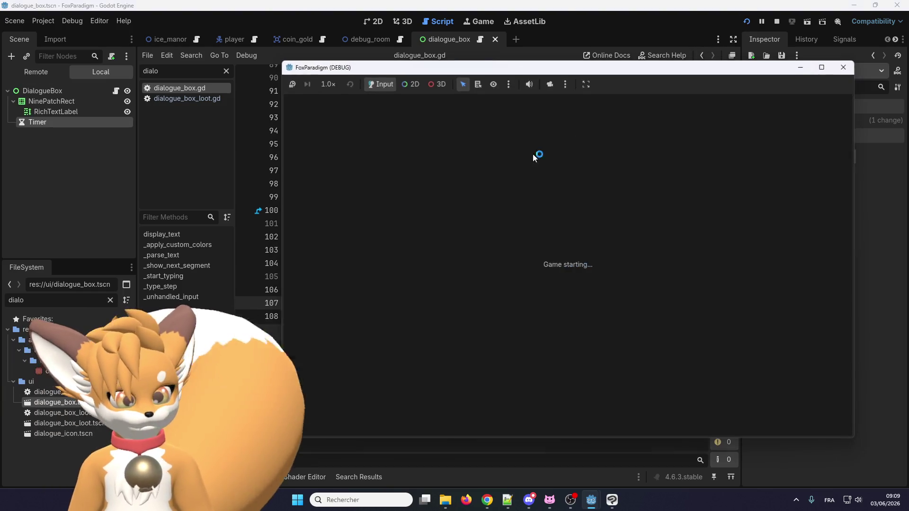
# Start the game, walk the fox up to the sign, and open then close its dialogue.
pyautogui.press('Return')
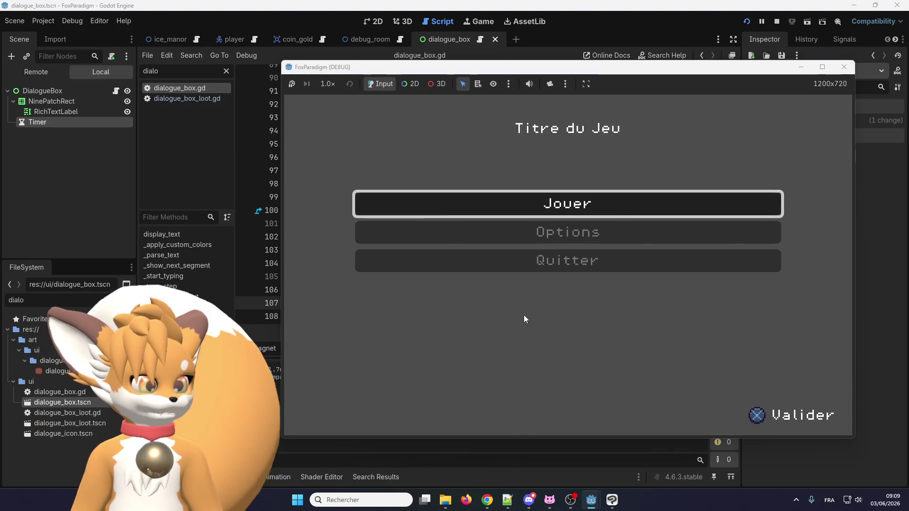
pyautogui.press('Return')
pyautogui.press('Right')
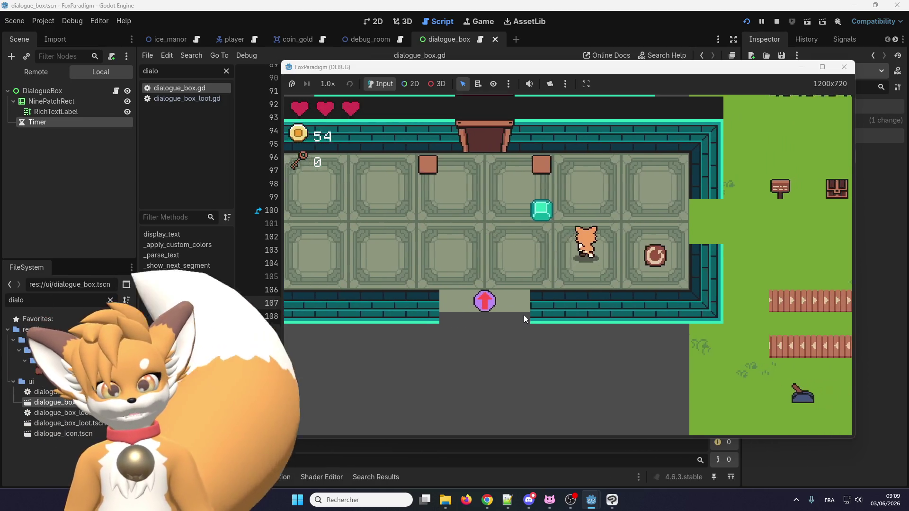
pyautogui.press('Up')
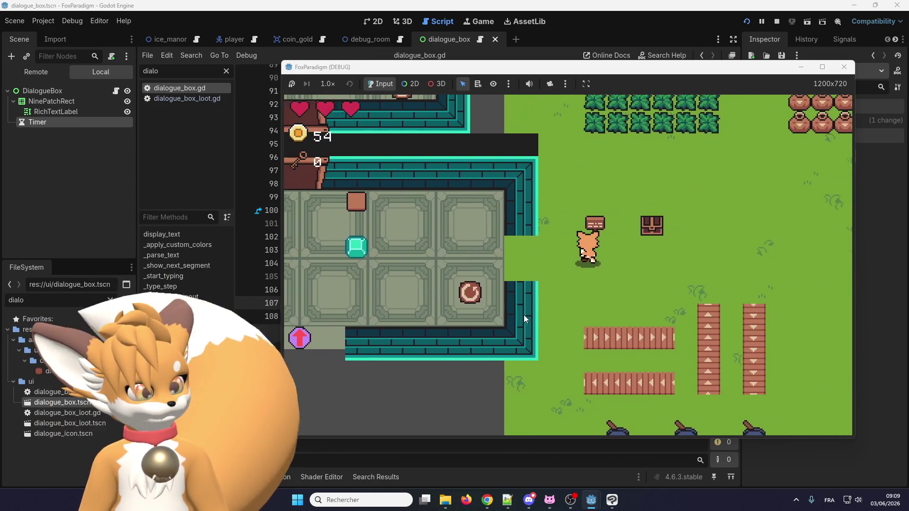
pyautogui.press('Return')
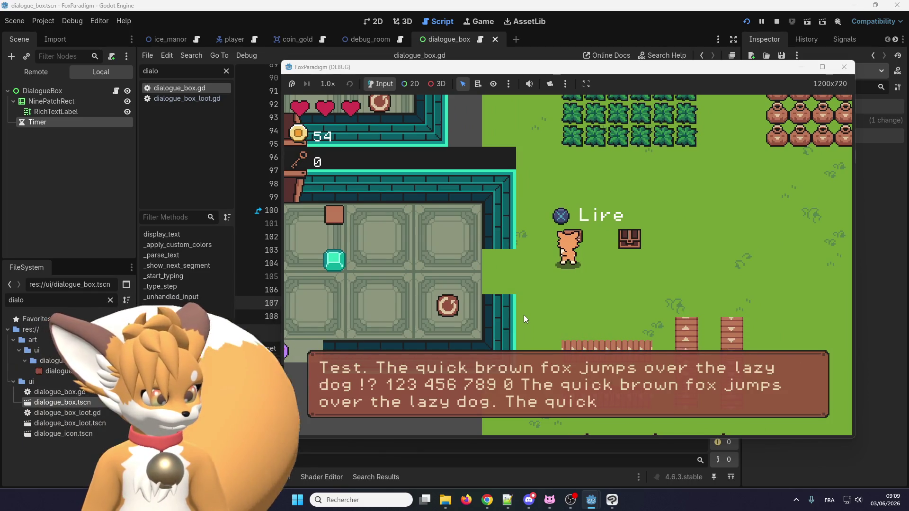
pyautogui.press('Return')
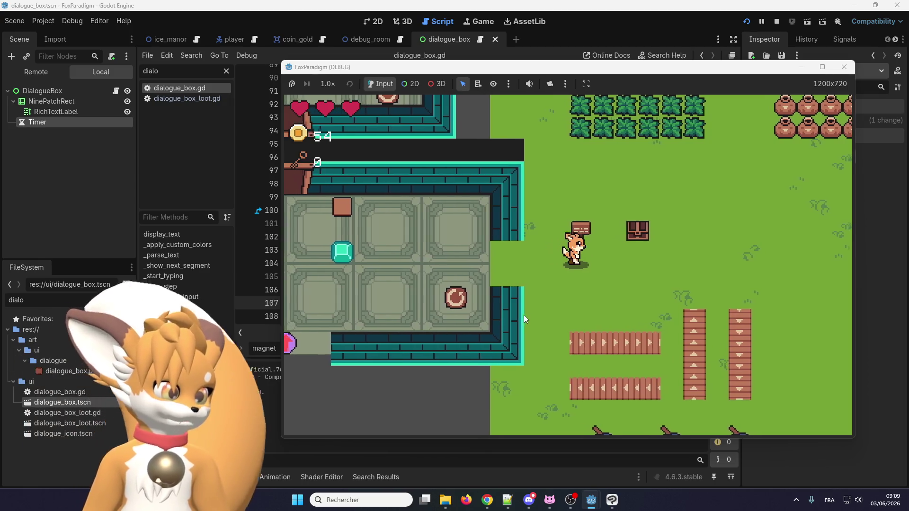
# Reopen and dismiss the sign's dialogue a few more times, then close the game window.
pyautogui.press('Right')
pyautogui.press('Up')
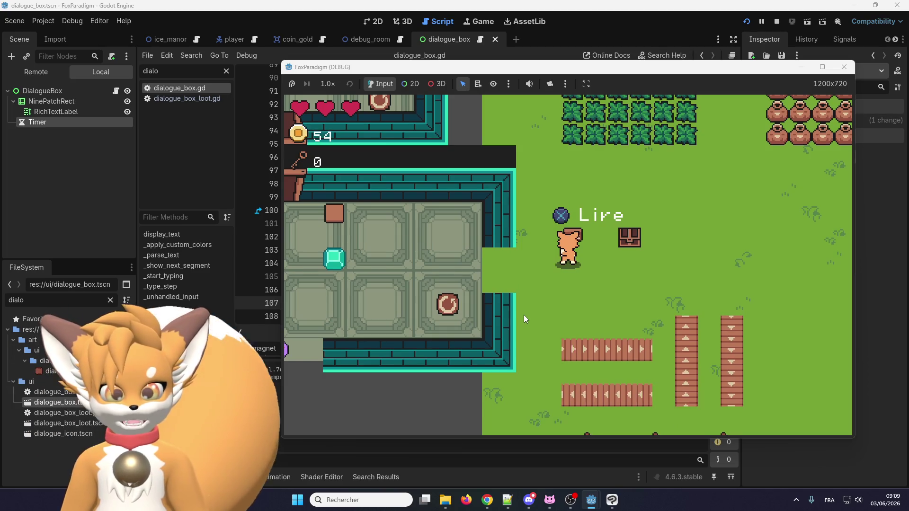
pyautogui.press('e')
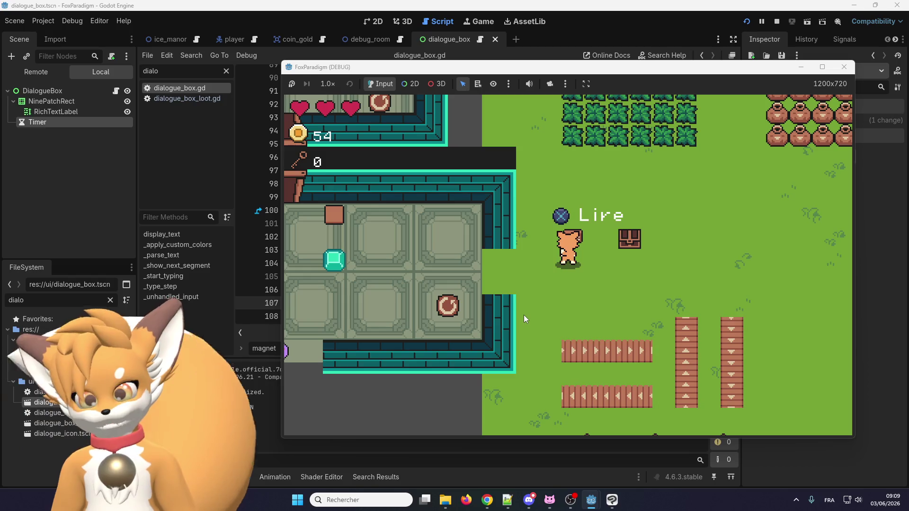
pyautogui.press('e')
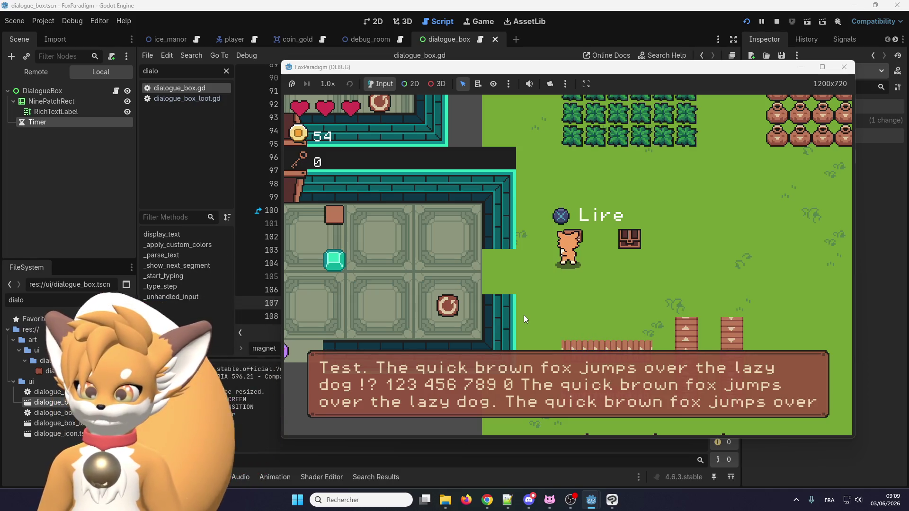
pyautogui.press('e')
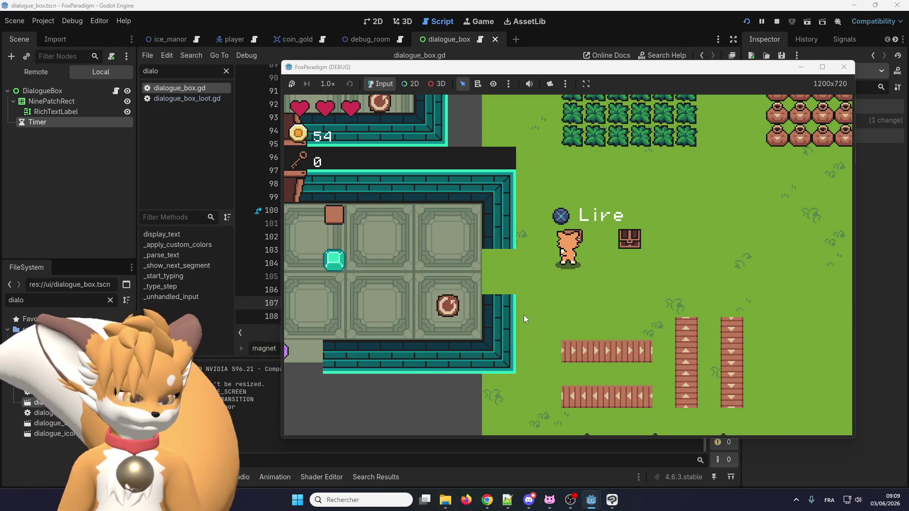
pyautogui.press('e')
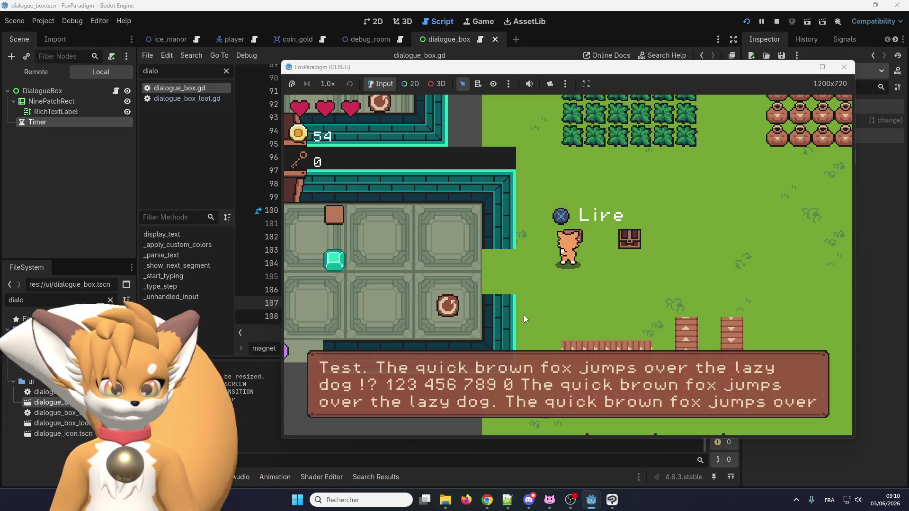
pyautogui.press('Return')
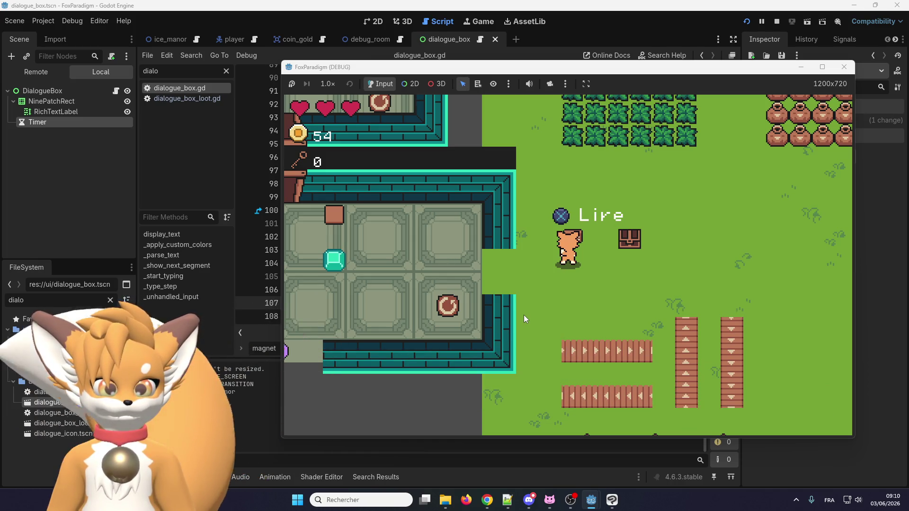
pyautogui.click(840, 67)
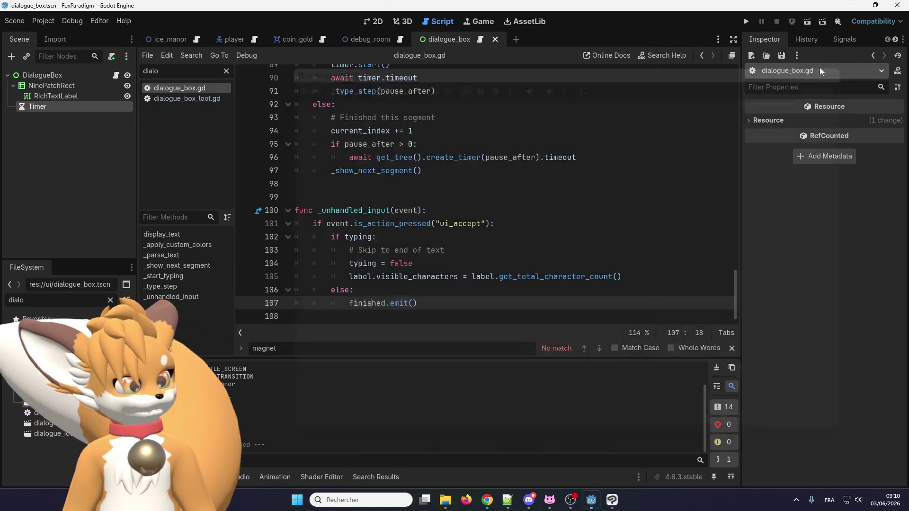
# Restore the rewritten _process-based typing code in dialogue_box.gd, then save and run the game.
pyautogui.scroll(10, 401, 199)
pyautogui.scroll(15, 401, 200)
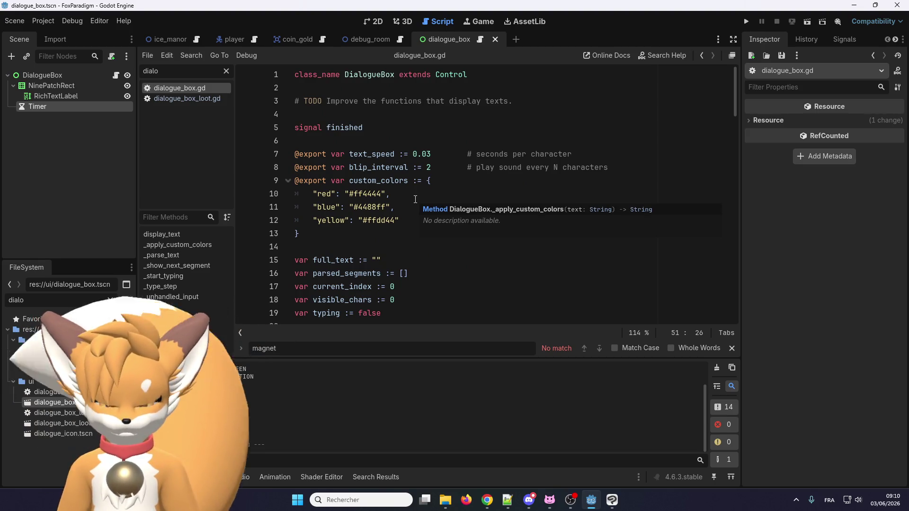
pyautogui.hotkey('ctrl', 'z')
pyautogui.hotkey('ctrl', 'z')
pyautogui.hotkey('ctrl', 'z')
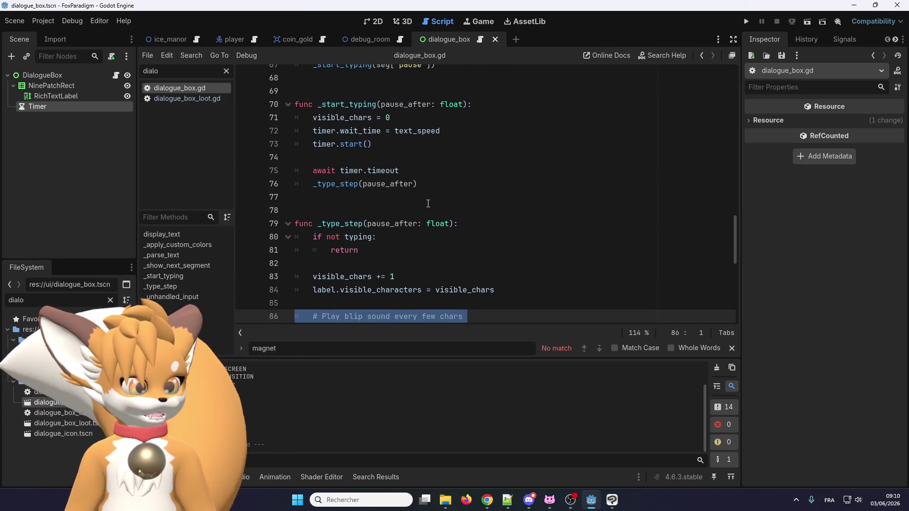
pyautogui.hotkey('ctrl', 'z')
pyautogui.hotkey('ctrl', 'z')
pyautogui.hotkey('ctrl', 'z')
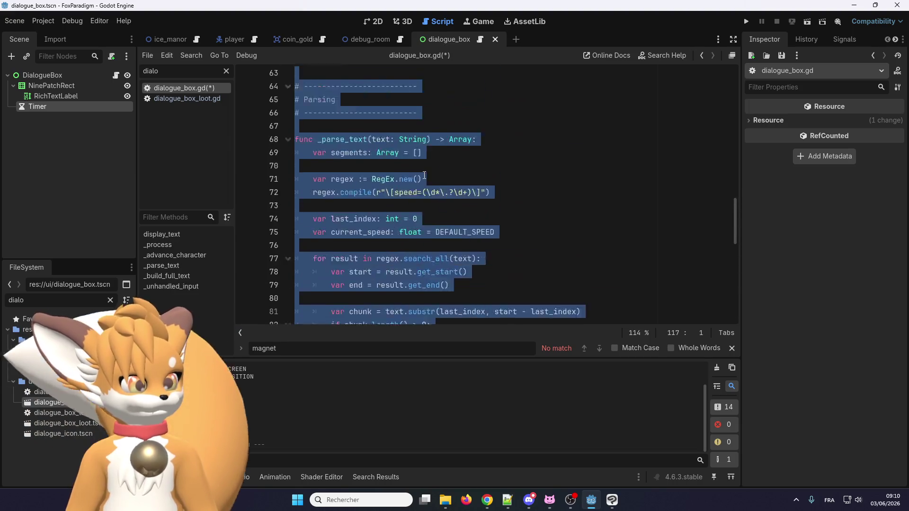
pyautogui.scroll(15, 424, 196)
pyautogui.scroll(5, 421, 191)
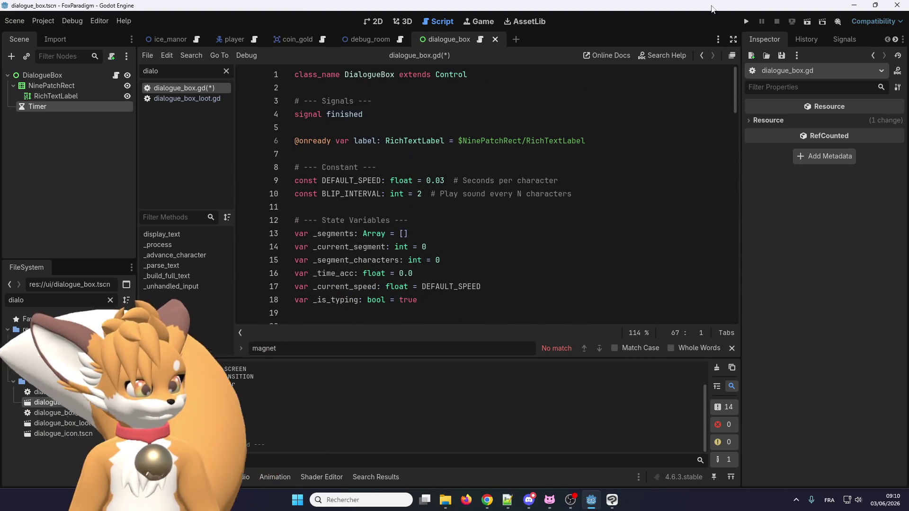
pyautogui.click(749, 21)
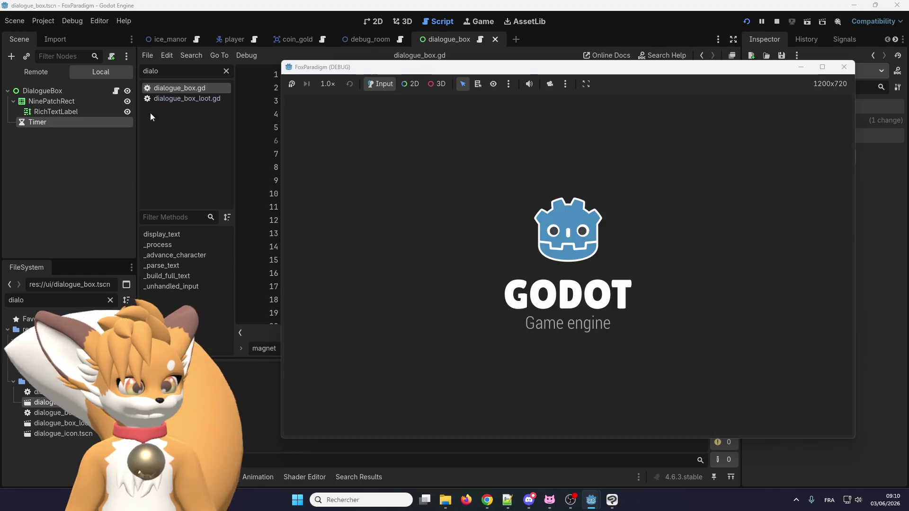
# Delete the Timer node from the DialogueBox scene.
pyautogui.click(55, 126)
pyautogui.press('Delete')
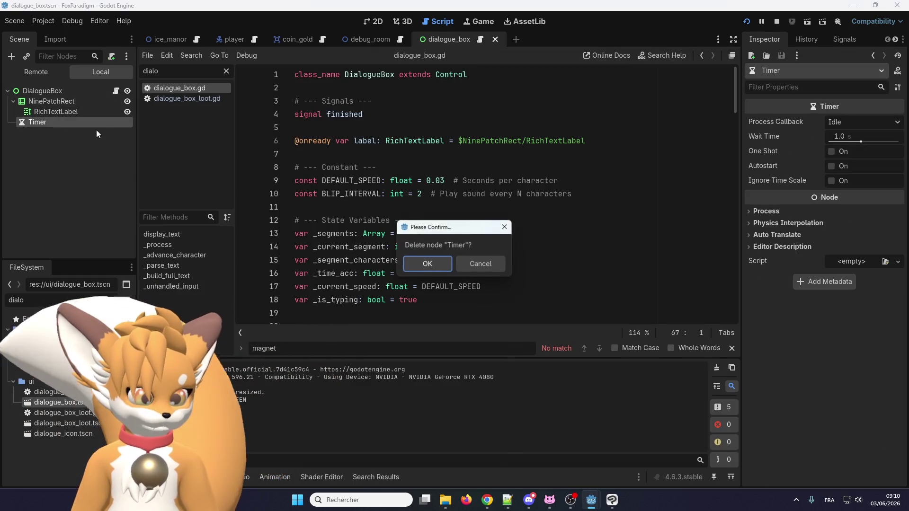
pyautogui.click(411, 261)
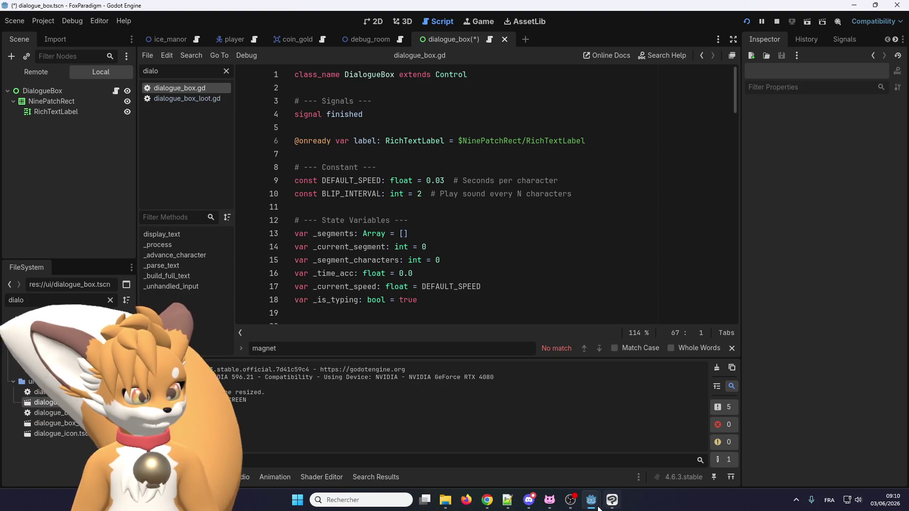
pyautogui.moveTo(594, 502)
pyautogui.click(607, 462)
# Playtest without the Timer: walk to the sign, open and skip its dialogue, then close the window.
pyautogui.press('Return')
pyautogui.press('Return')
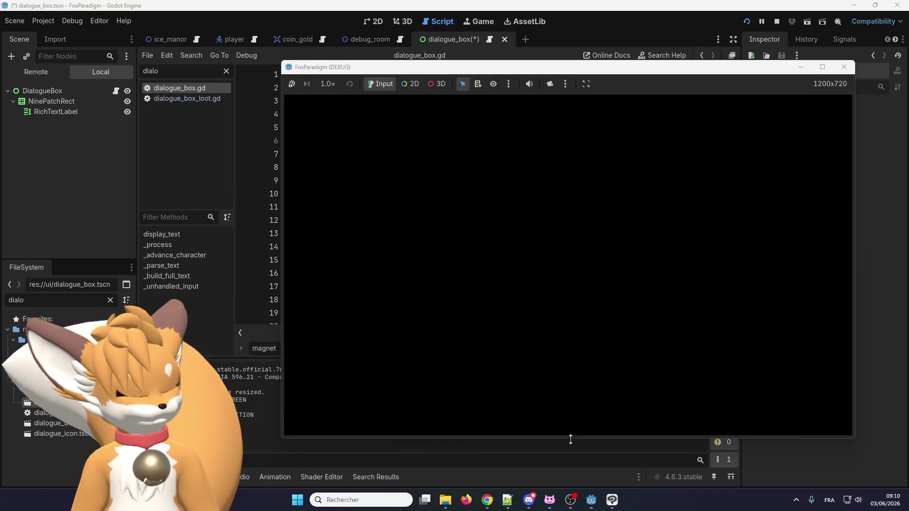
pyautogui.press('Right')
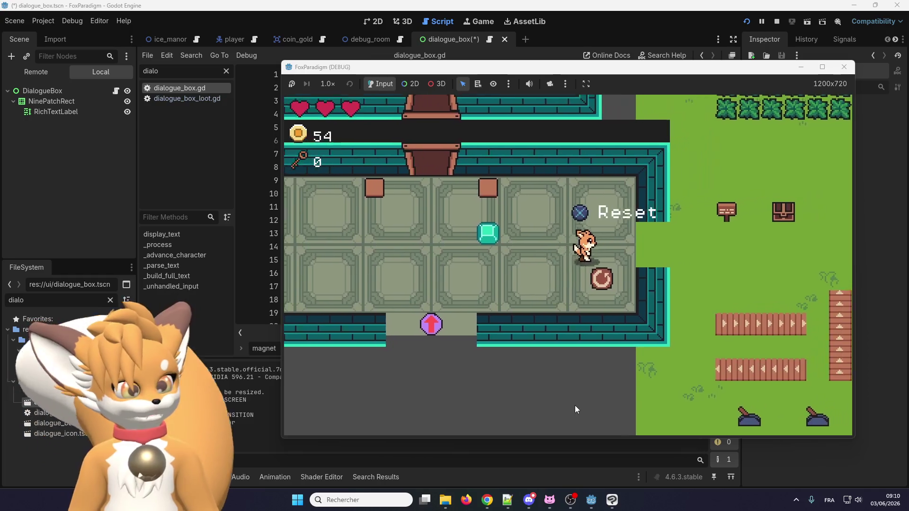
pyautogui.press('Right')
pyautogui.press('Up')
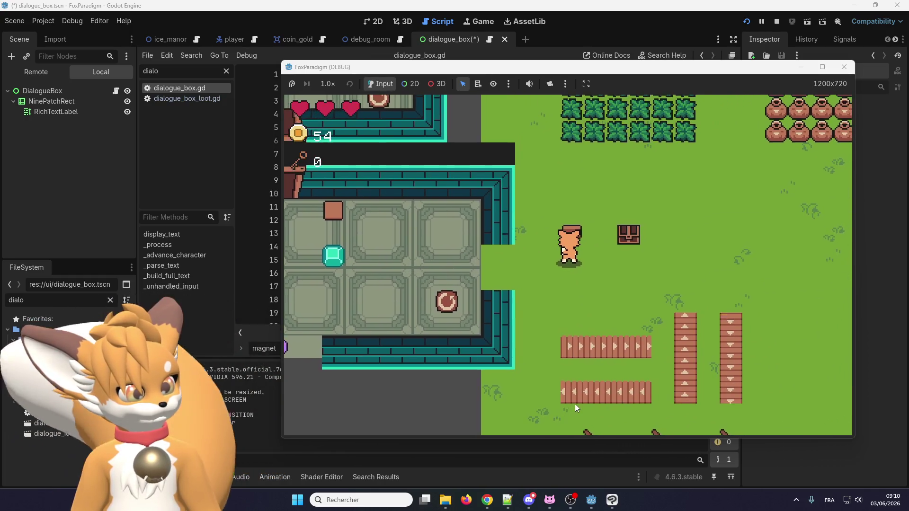
pyautogui.press('e')
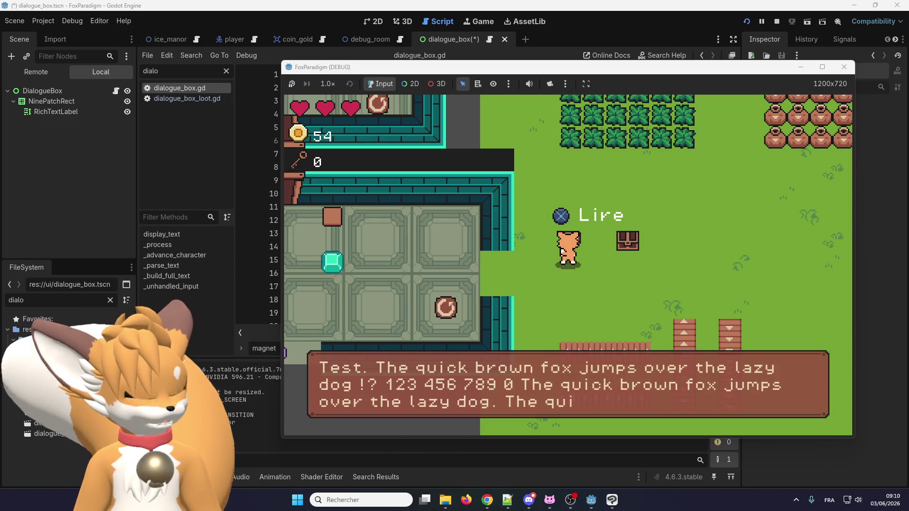
pyautogui.press('e')
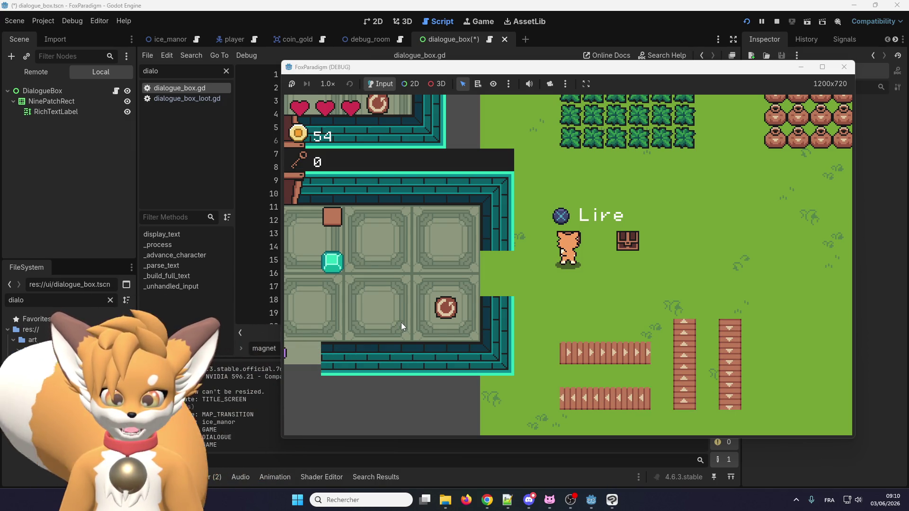
pyautogui.click(841, 67)
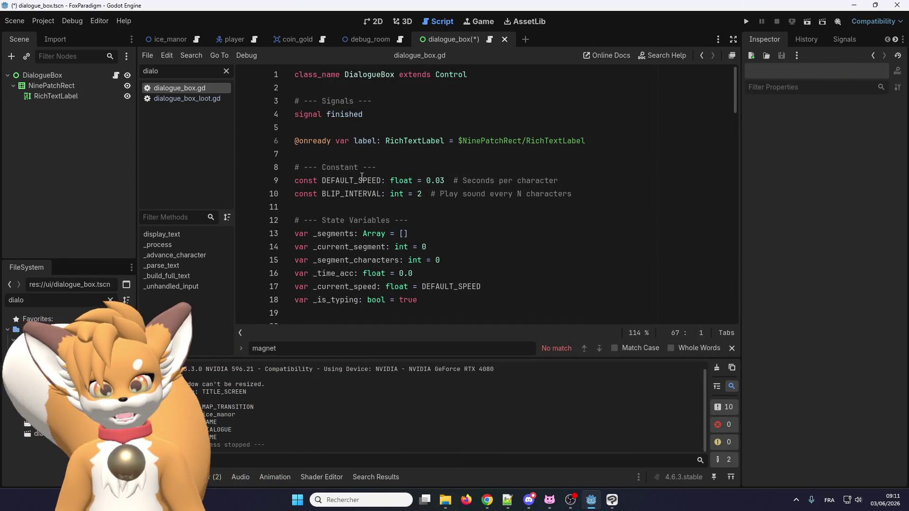
# Look up label.visible_characters on line 28 in the RichTextLabel docs, where -1 shows all characters.
pyautogui.scroll(-5, 362, 177)
pyautogui.rightClick(373, 233)
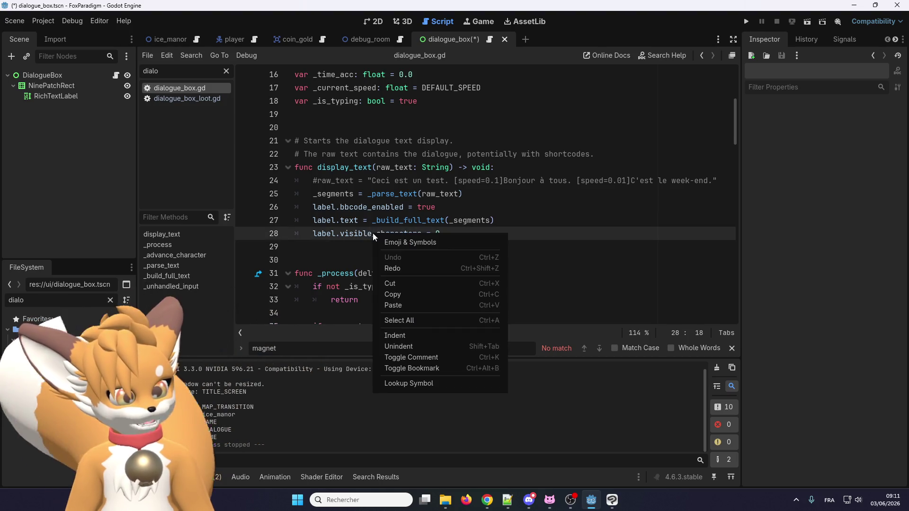
pyautogui.click(399, 385)
pyautogui.scroll(3, 382, 195)
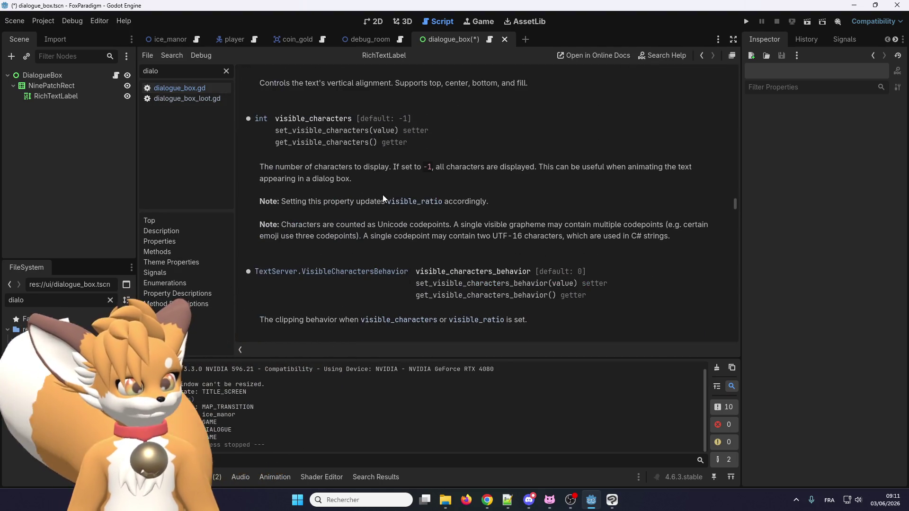
pyautogui.scroll(-2, 383, 194)
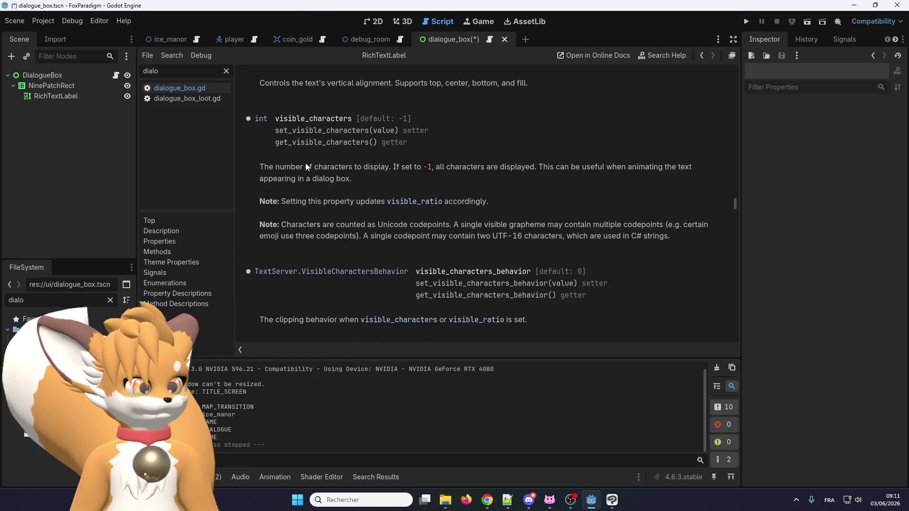